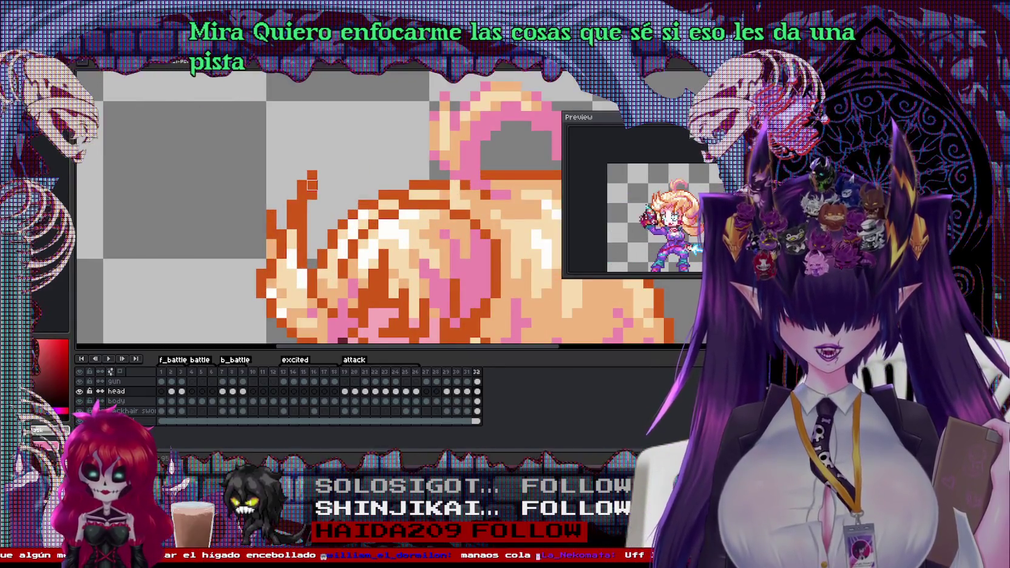
# Step: Zoom and pan around the gun-firing sprite, then eyedrop the armor's purple as foreground colour
pyautogui.scroll(-3, 432, 176)
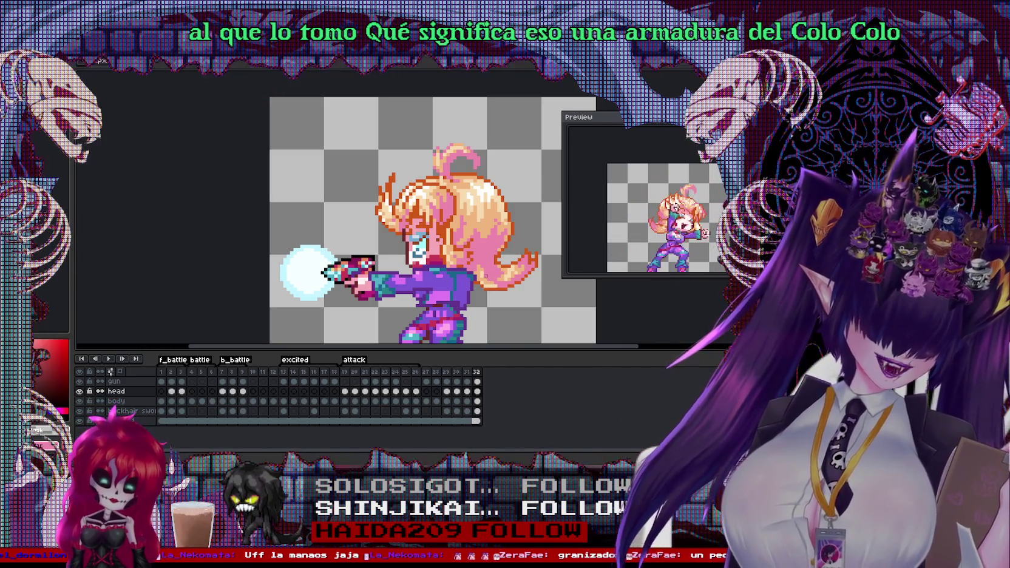
pyautogui.scroll(2, 486, 276)
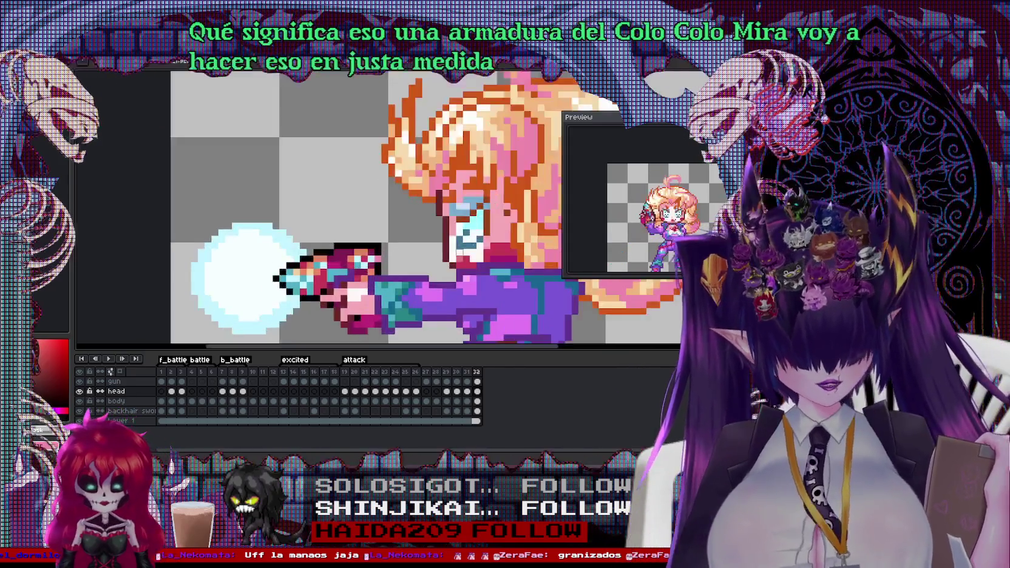
pyautogui.scroll(-2, 508, 275)
pyautogui.scroll(1, 455, 237)
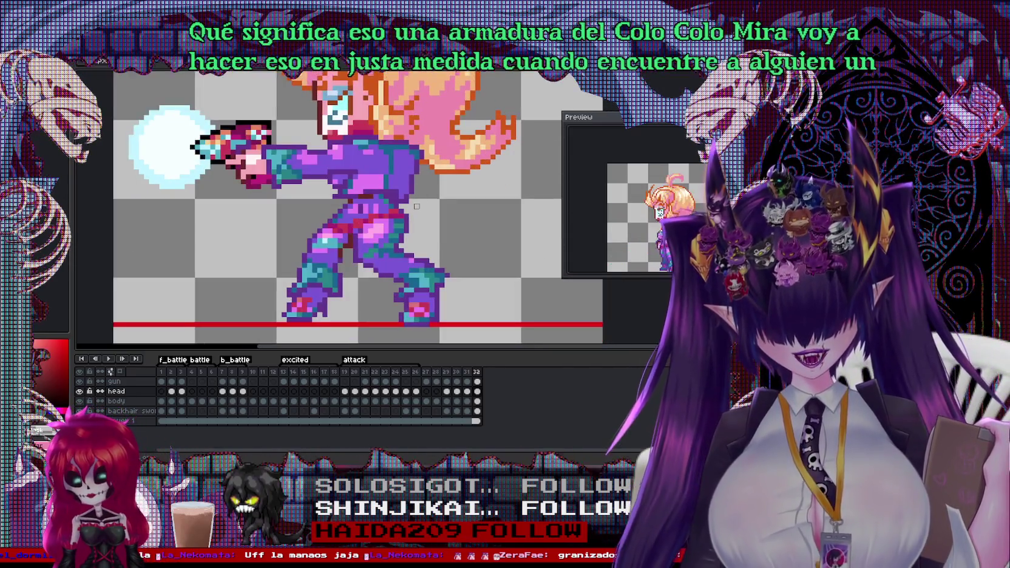
pyautogui.moveTo(401, 196); pyautogui.dragTo(404, 213)
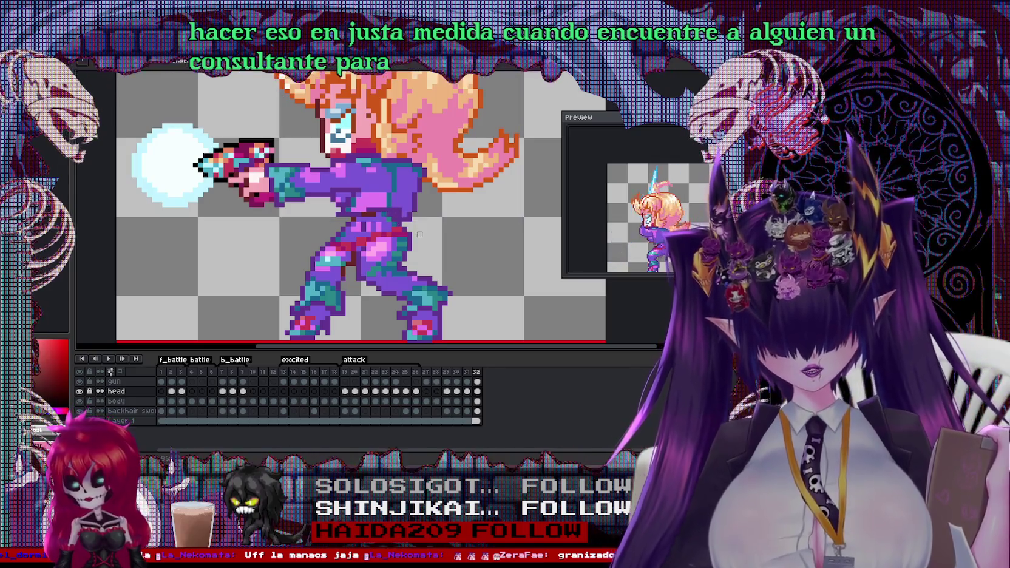
pyautogui.moveTo(415, 233); pyautogui.dragTo(396, 234)
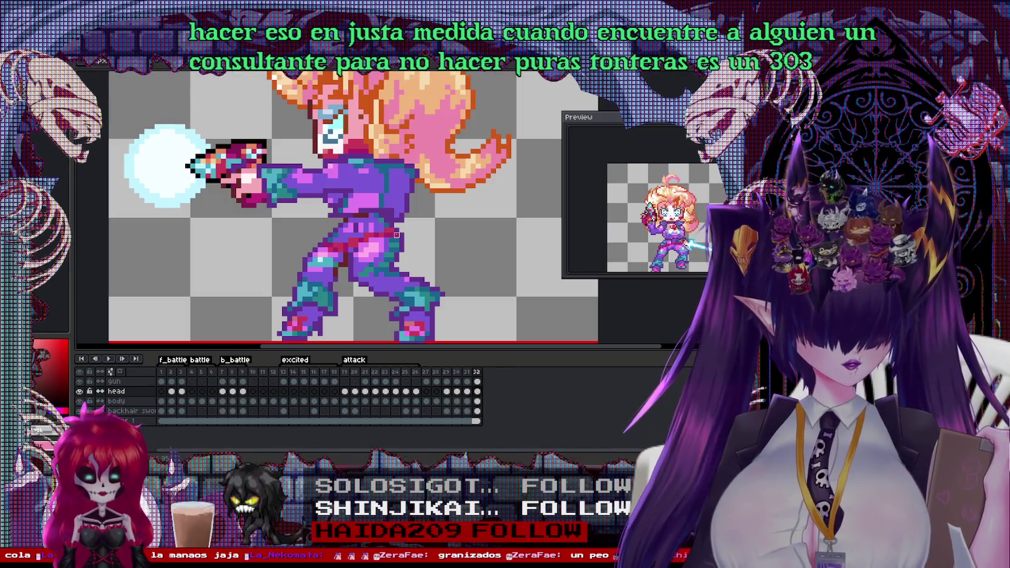
pyautogui.scroll(1, 396, 235)
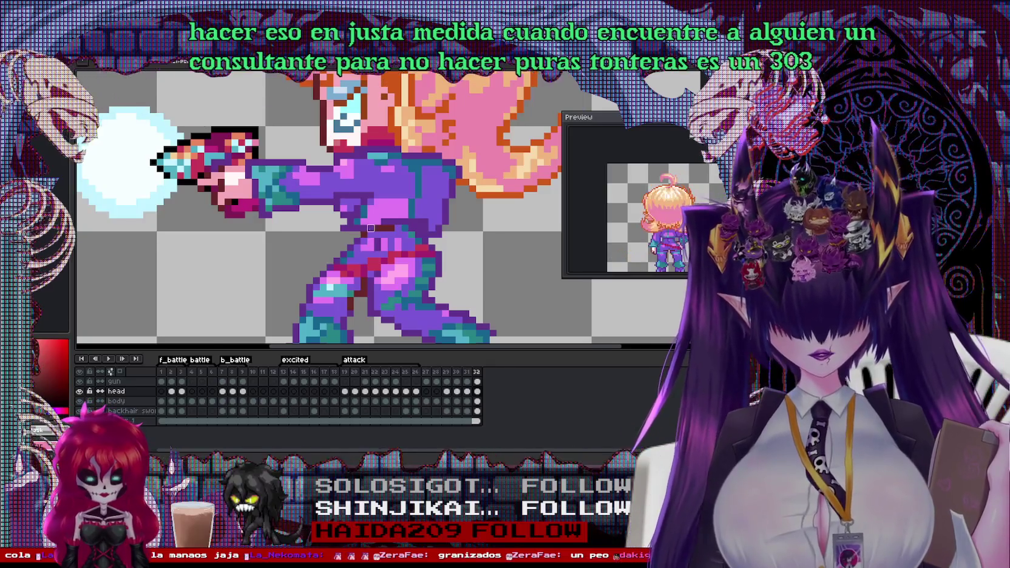
pyautogui.scroll(1, 354, 223)
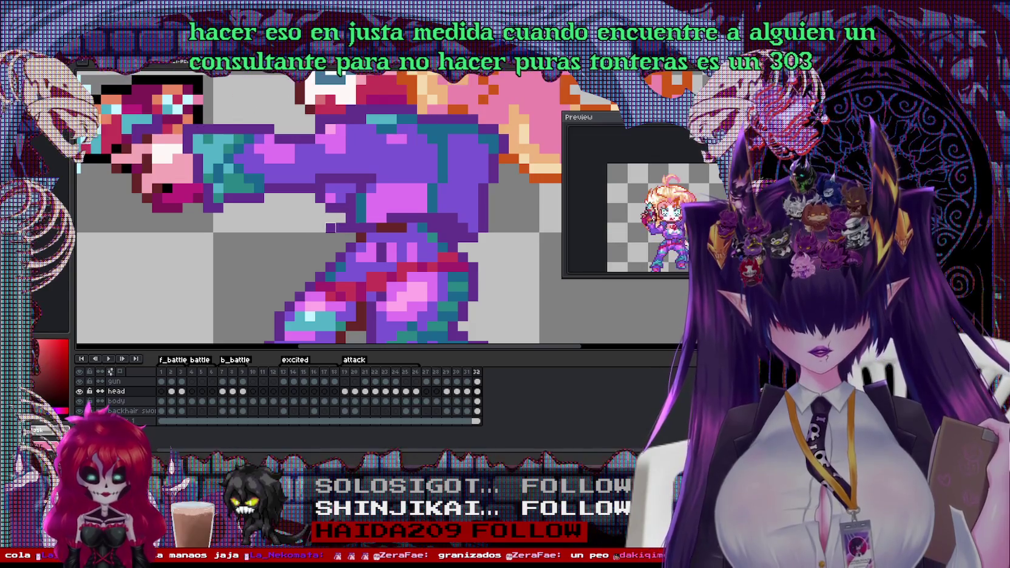
pyautogui.keyDown('alt'); pyautogui.click(340, 235); pyautogui.keyUp('alt')
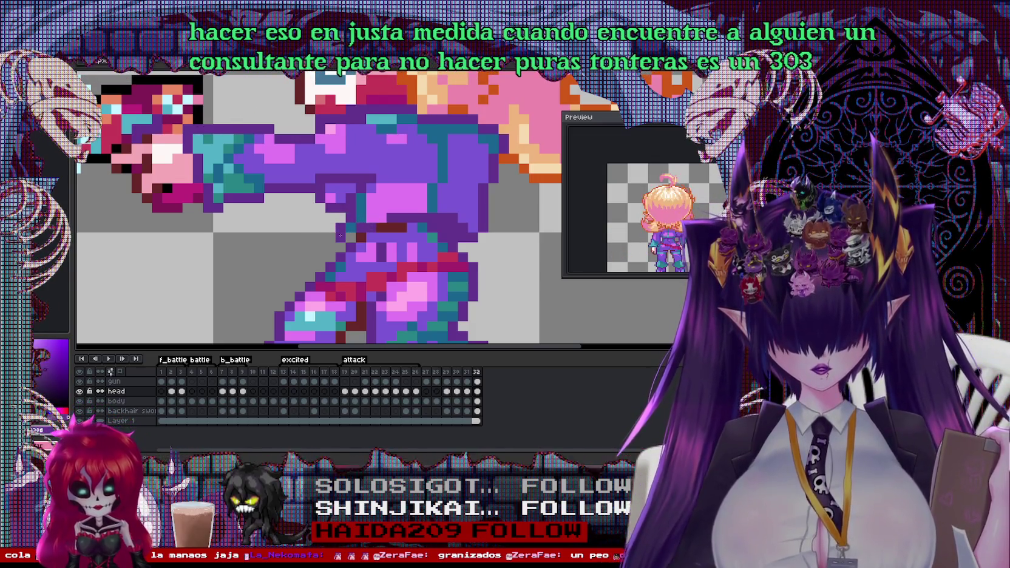
# Step: Pick the armor's magenta as the drawing colour
pyautogui.scroll(-2, 341, 229)
pyautogui.scroll(2, 419, 208)
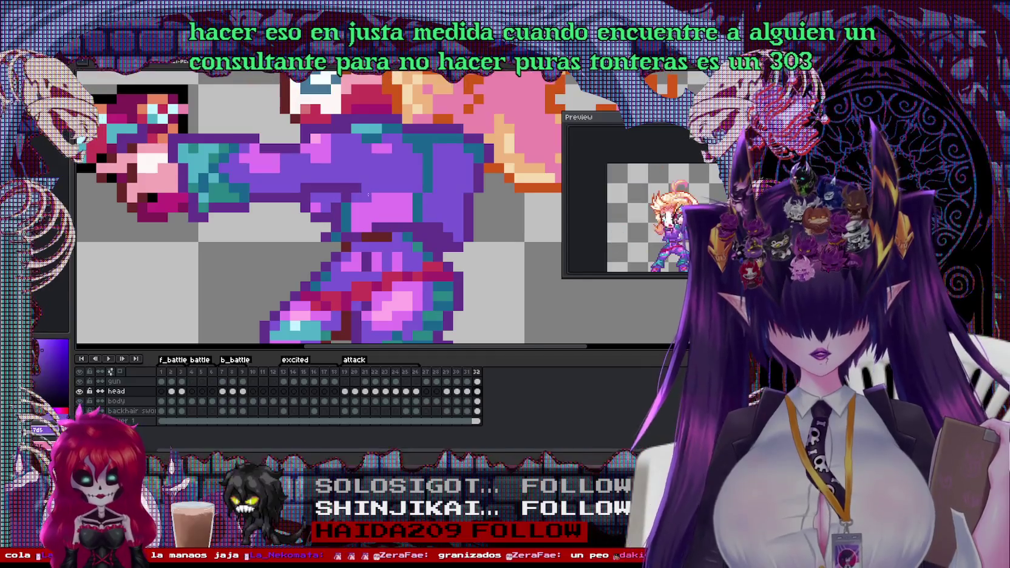
pyautogui.keyDown('alt'); pyautogui.click(422, 208); pyautogui.keyUp('alt')
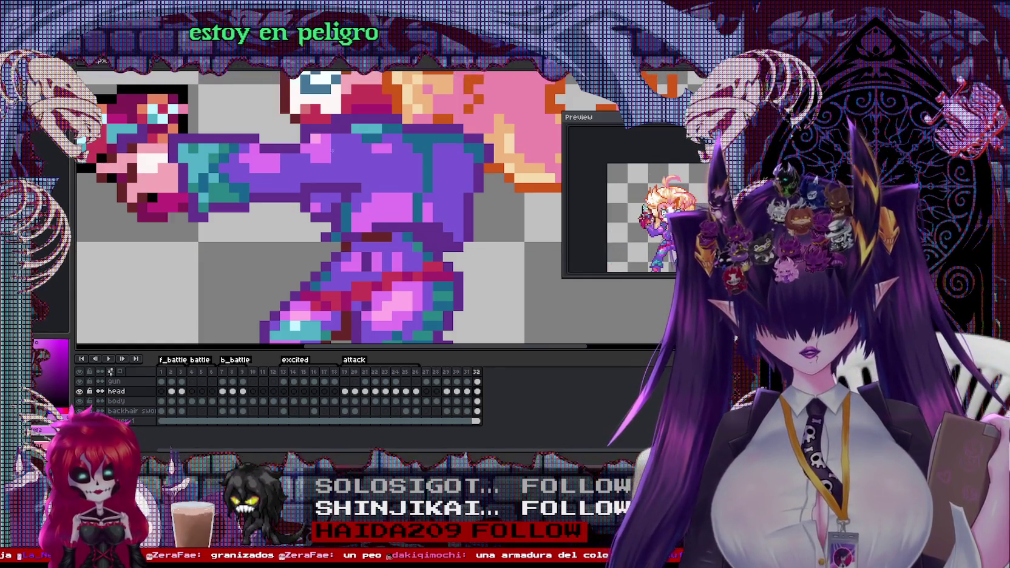
# Step: Select the gun layer, show the whole sprite, then select the body layer
pyautogui.keyDown('alt'); pyautogui.click(313, 160); pyautogui.keyUp('alt')
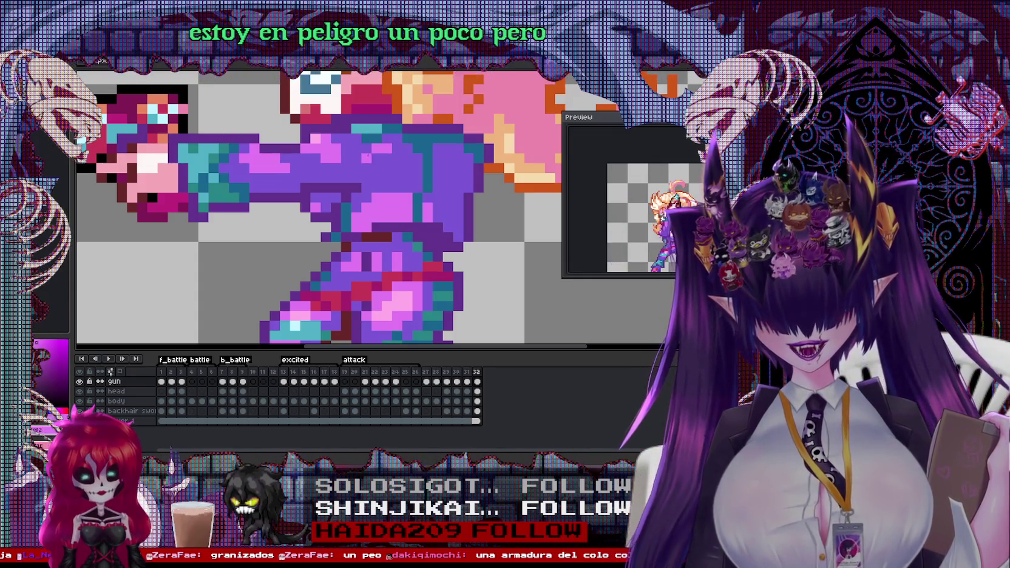
pyautogui.press('-')
pyautogui.press('-')
pyautogui.scroll(1, 340, 265)
pyautogui.scroll(1, 340, 266)
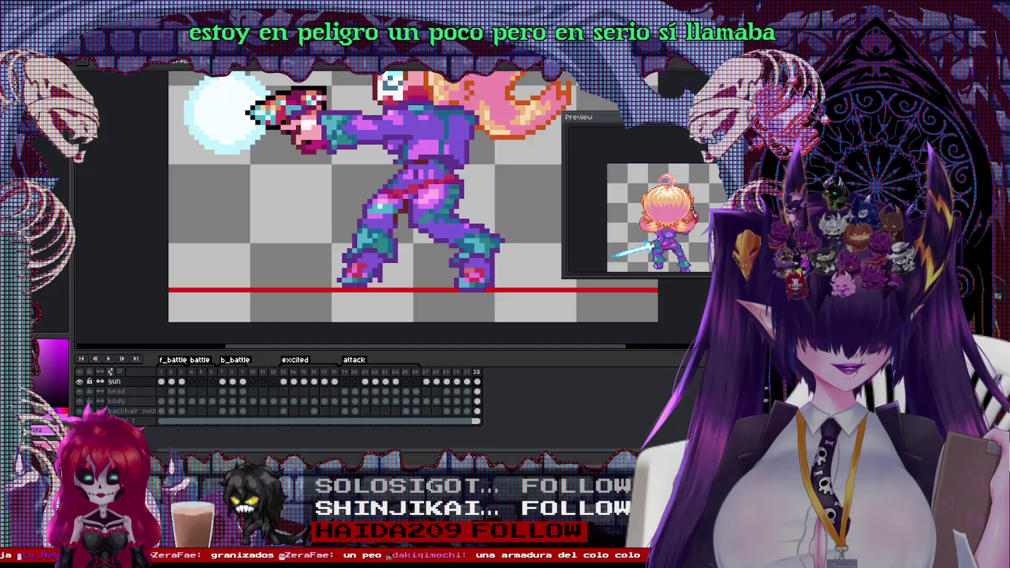
pyautogui.keyDown('alt'); pyautogui.click(340, 265); pyautogui.keyUp('alt')
# Step: Zoom in on the body layer's legs, then reselect the gun layer
pyautogui.scroll(1, 340, 265)
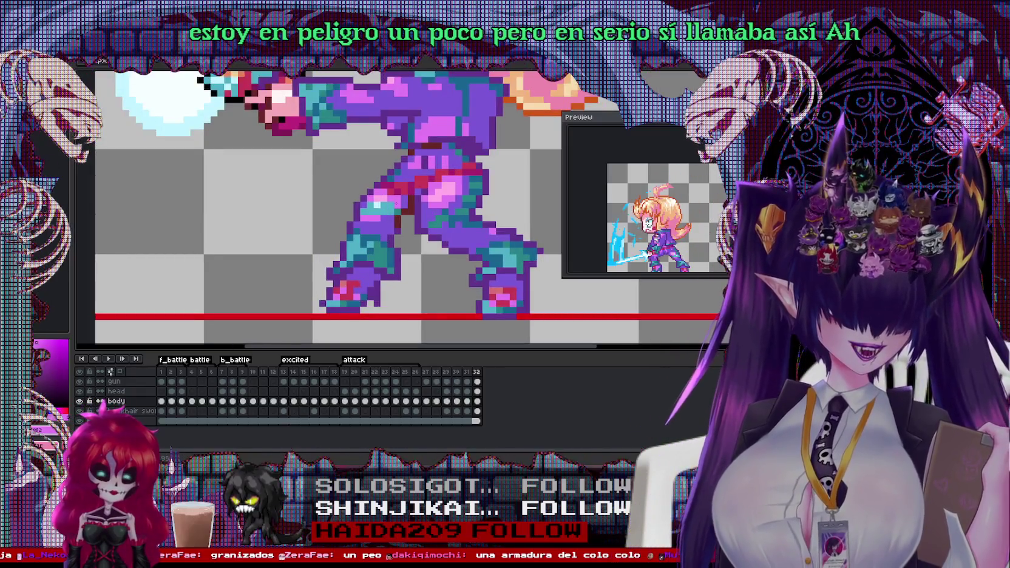
pyautogui.scroll(1, 465, 198)
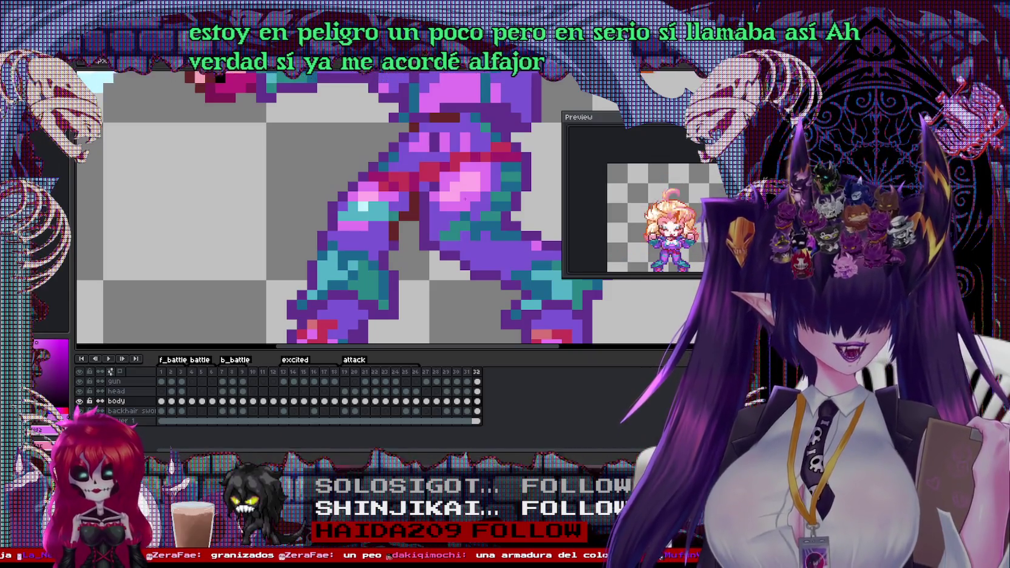
pyautogui.scroll(1, 430, 190)
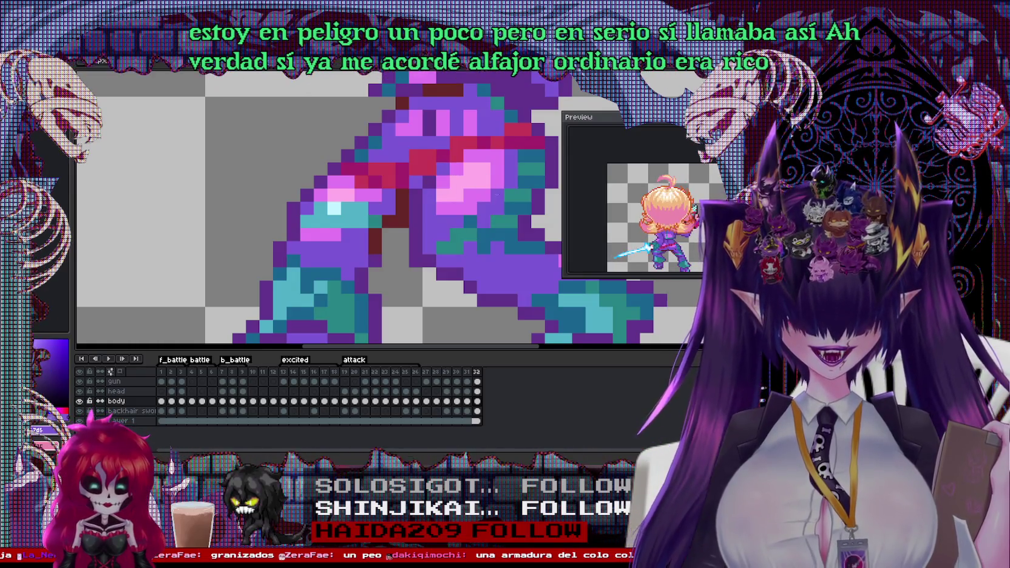
pyautogui.scroll(-1, 495, 191)
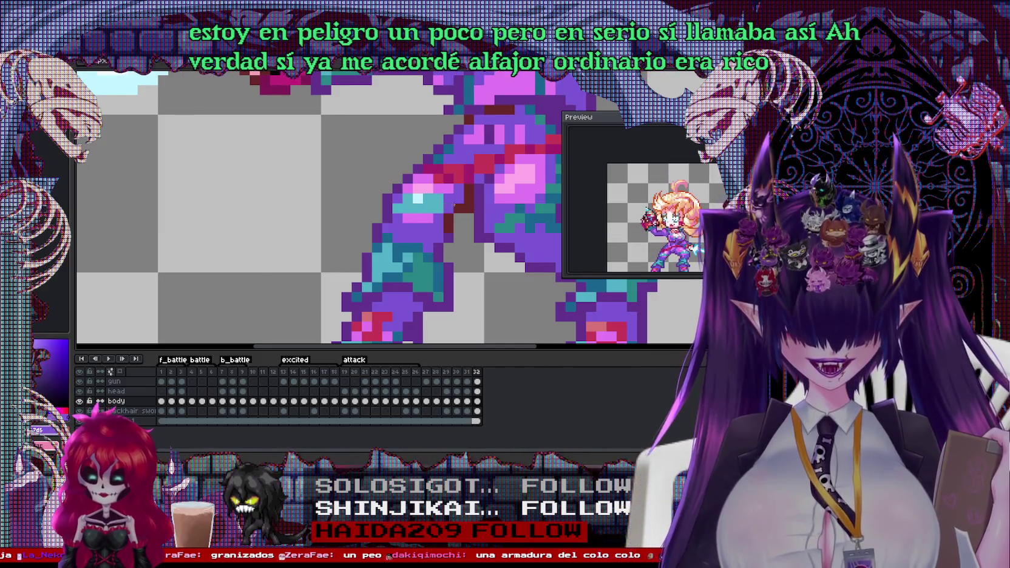
pyautogui.scroll(-1, 445, 205)
pyautogui.scroll(2, 425, 216)
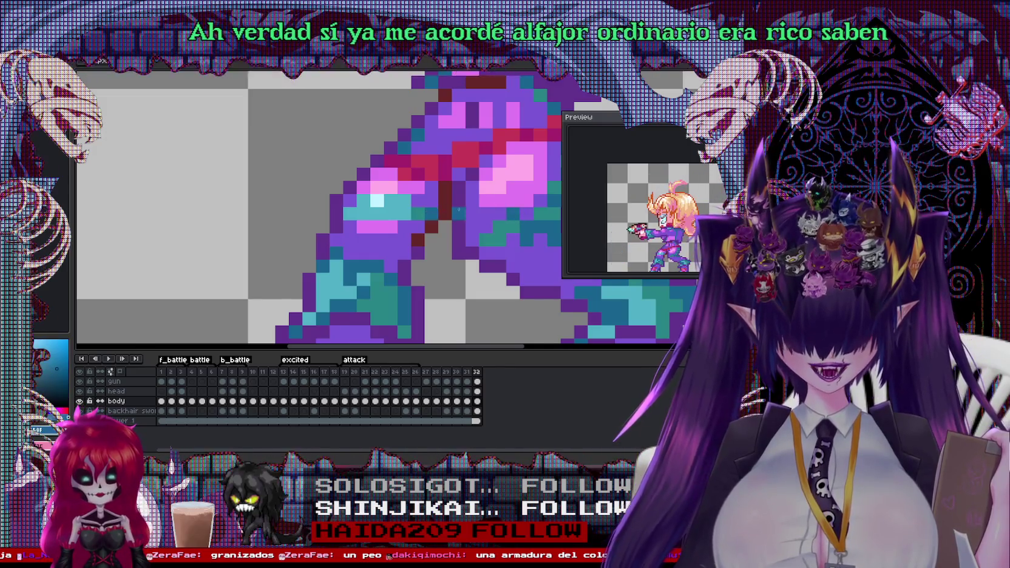
pyautogui.scroll(-1, 458, 210)
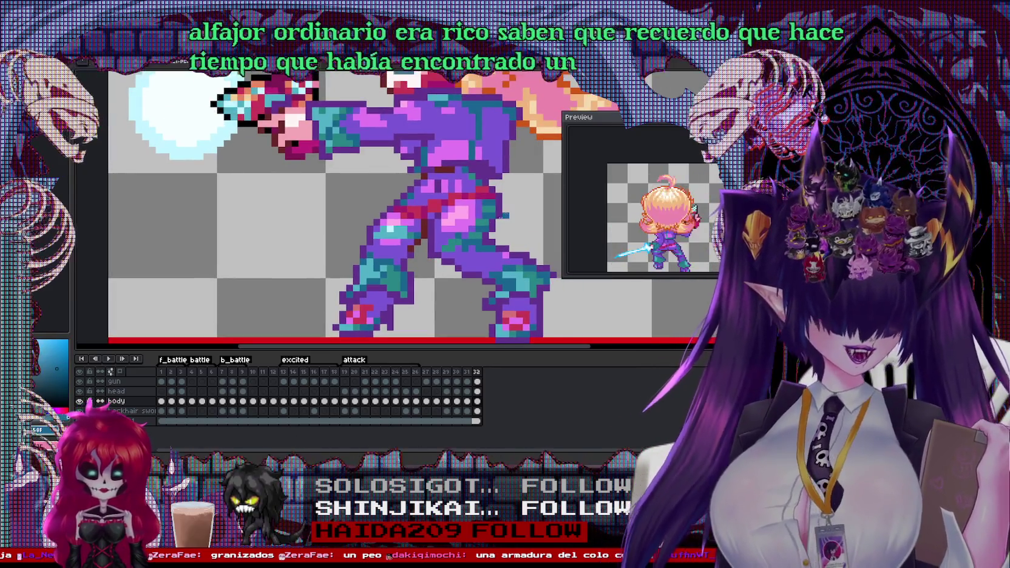
pyautogui.scroll(1, 503, 215)
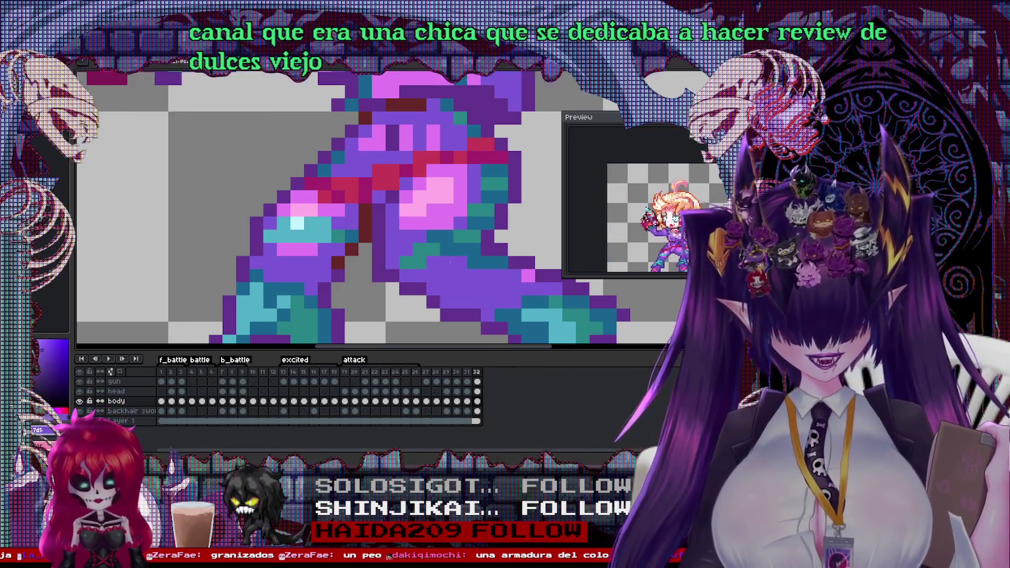
pyautogui.scroll(-1, 450, 262)
pyautogui.scroll(1, 441, 311)
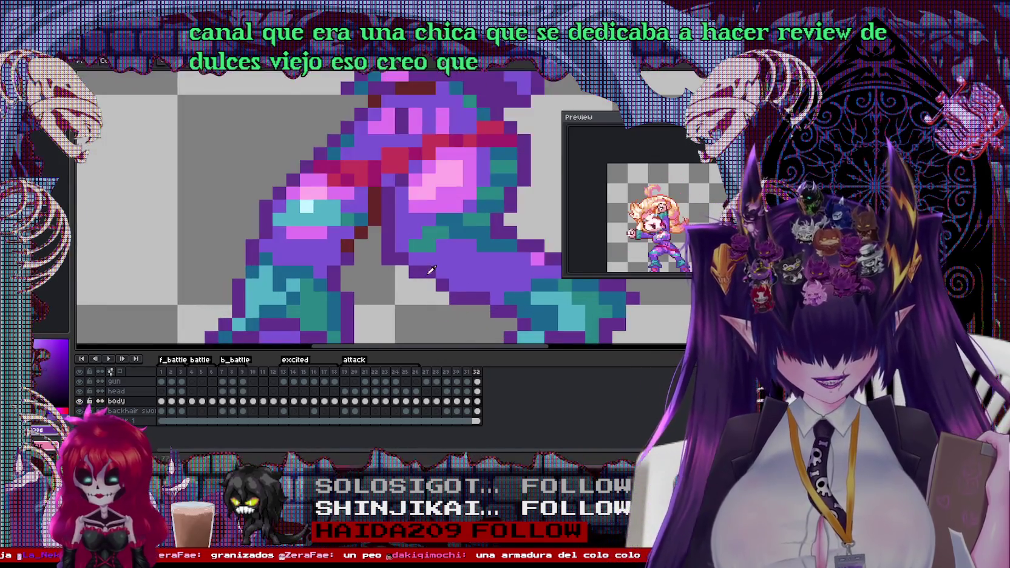
pyautogui.hscroll(2, 442, 298)
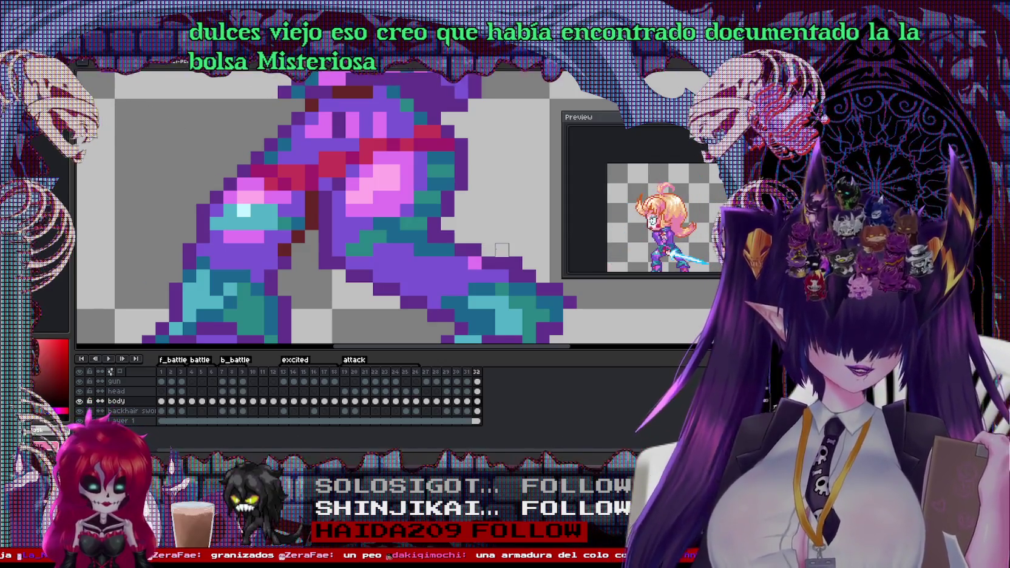
pyautogui.scroll(-2, 423, 225)
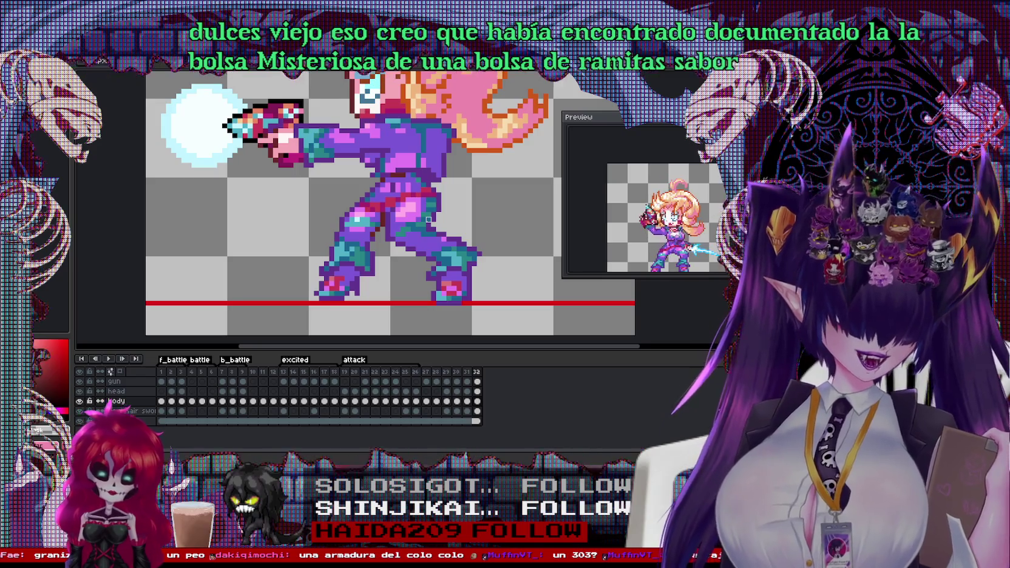
pyautogui.scroll(-1, 428, 220)
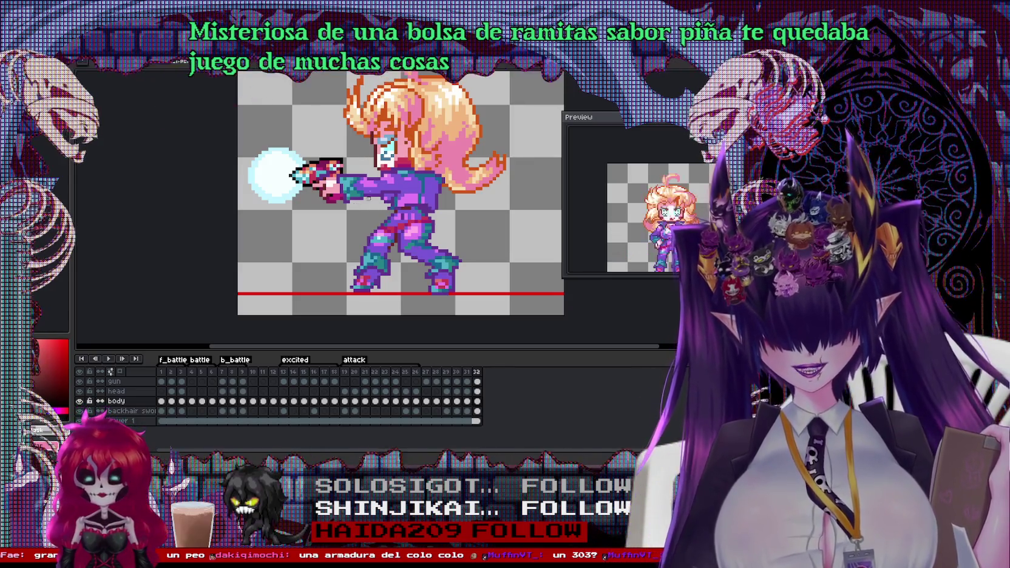
pyautogui.scroll(1, 362, 167)
pyautogui.click(374, 190)
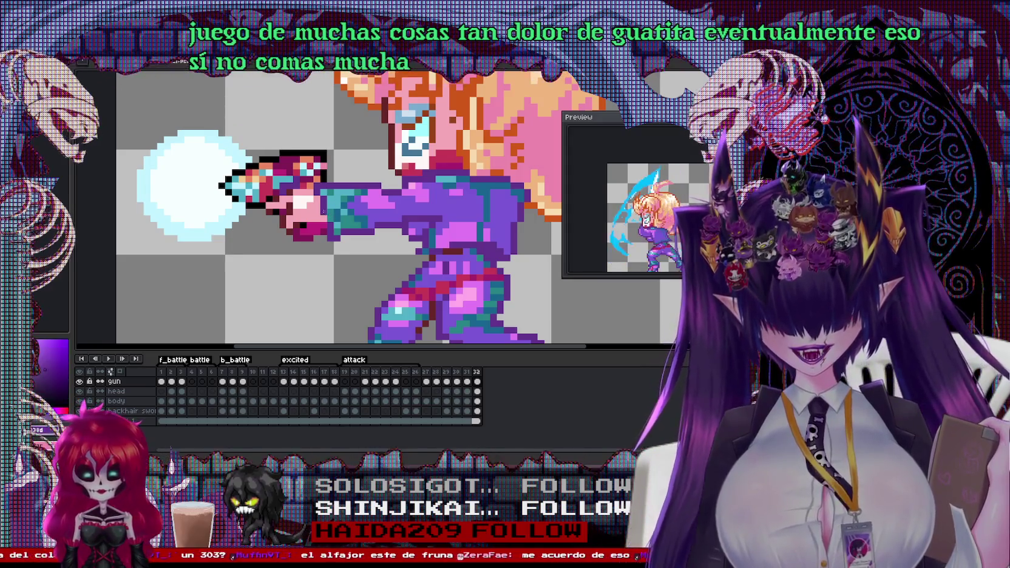
# Step: Select the head layer and marquee the tip of the flowing hair strand
pyautogui.scroll(-1, 358, 213)
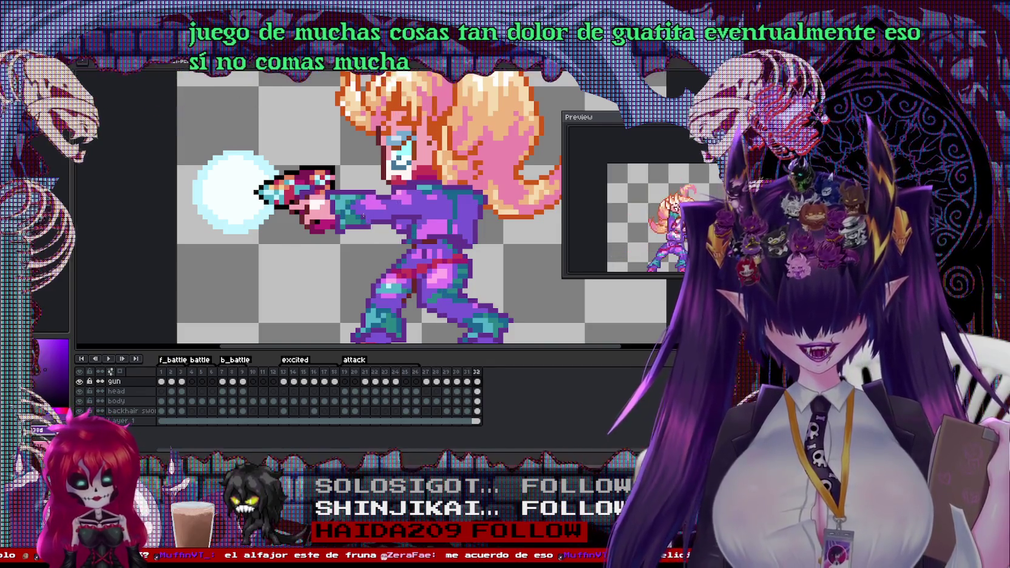
pyautogui.scroll(-1, 364, 218)
pyautogui.scroll(1, 465, 230)
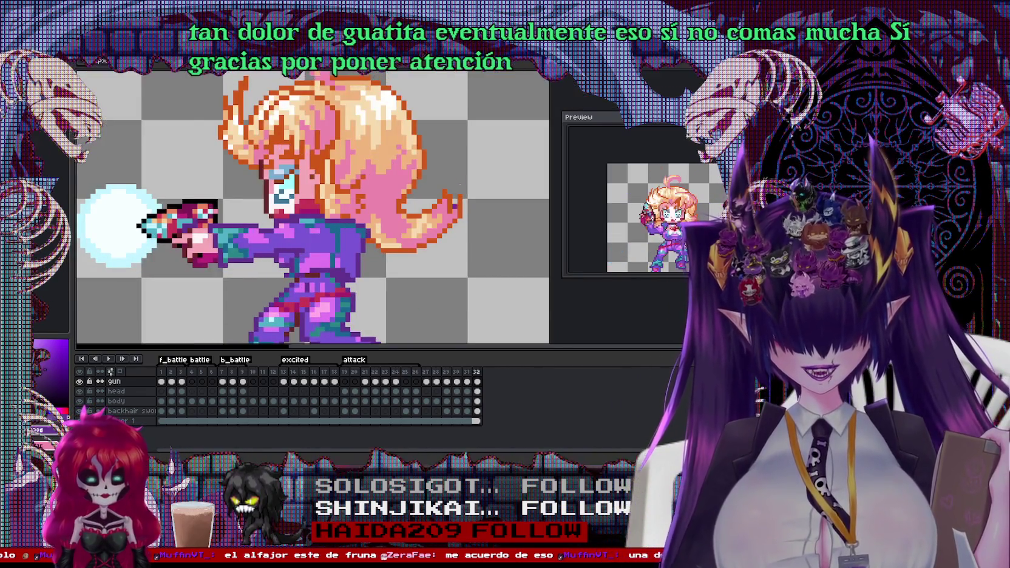
pyautogui.scroll(3, 454, 205)
pyautogui.keyDown('ctrl'); pyautogui.click(406, 207); pyautogui.keyUp('ctrl')
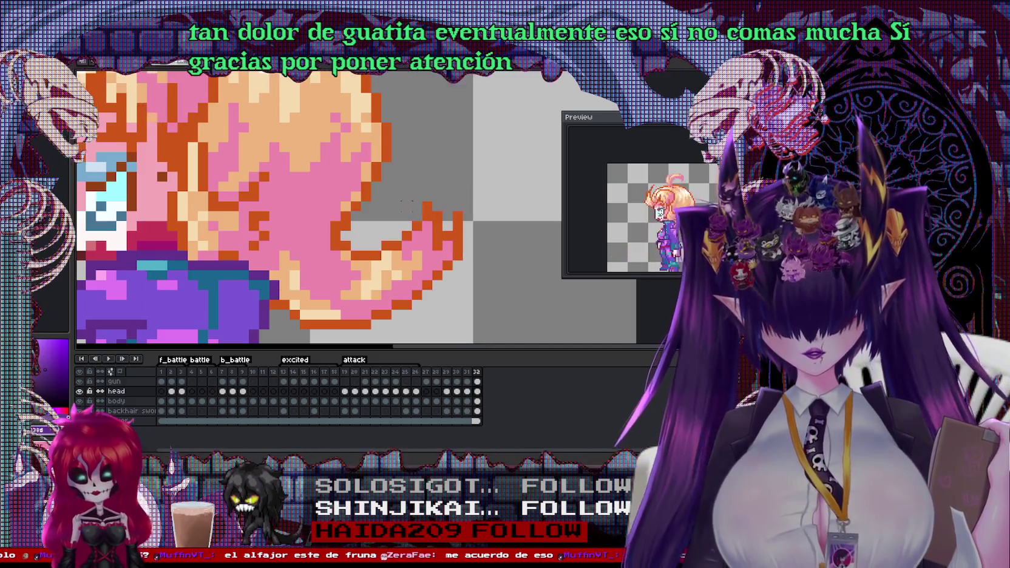
pyautogui.moveTo(400, 199); pyautogui.dragTo(495, 311)
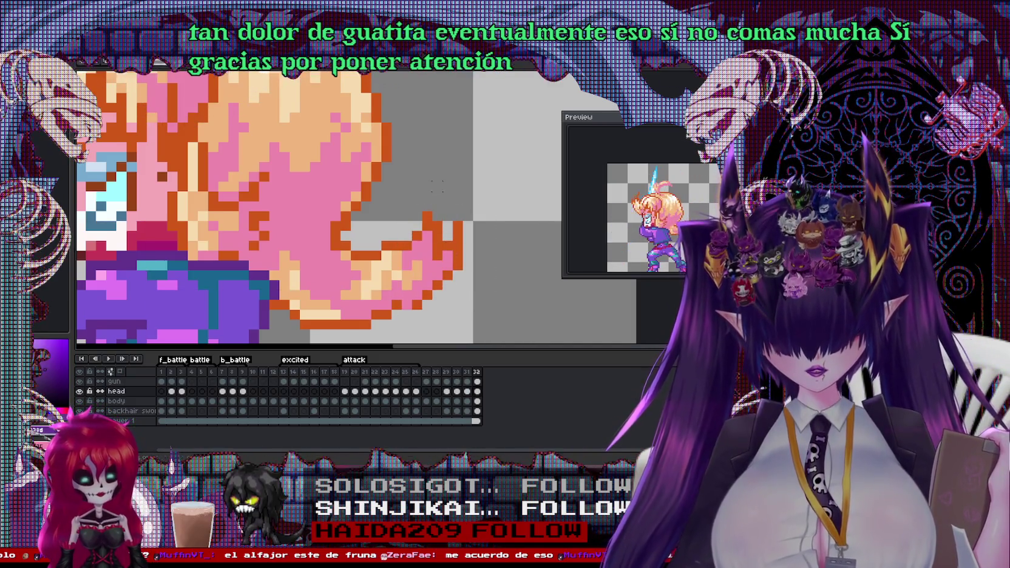
# Step: Eyedrop the outline's orange-brown and paint two orange pixels onto the hair tip
pyautogui.keyDown('alt'); pyautogui.click(389, 245); pyautogui.keyUp('alt')
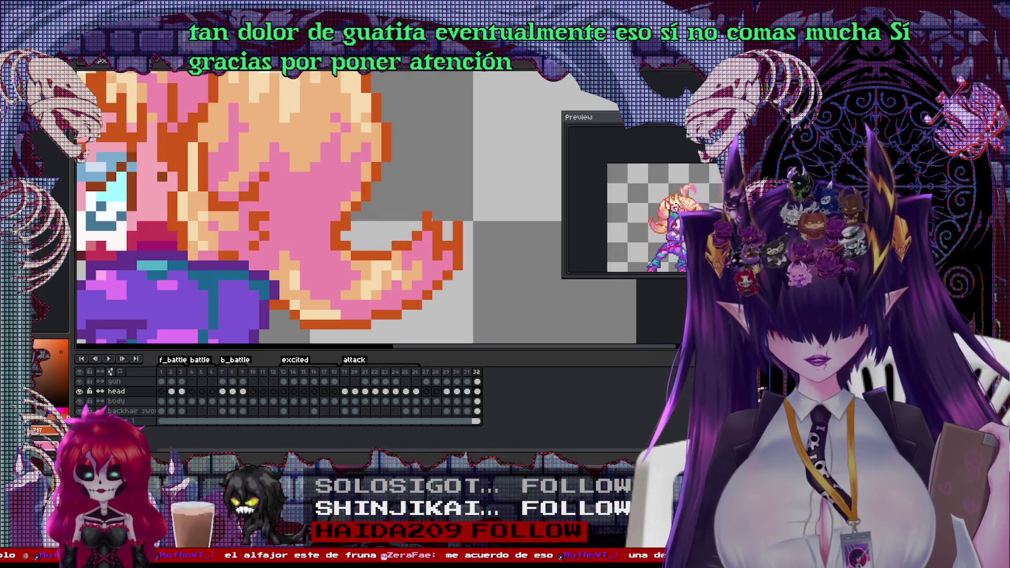
pyautogui.click(437, 216)
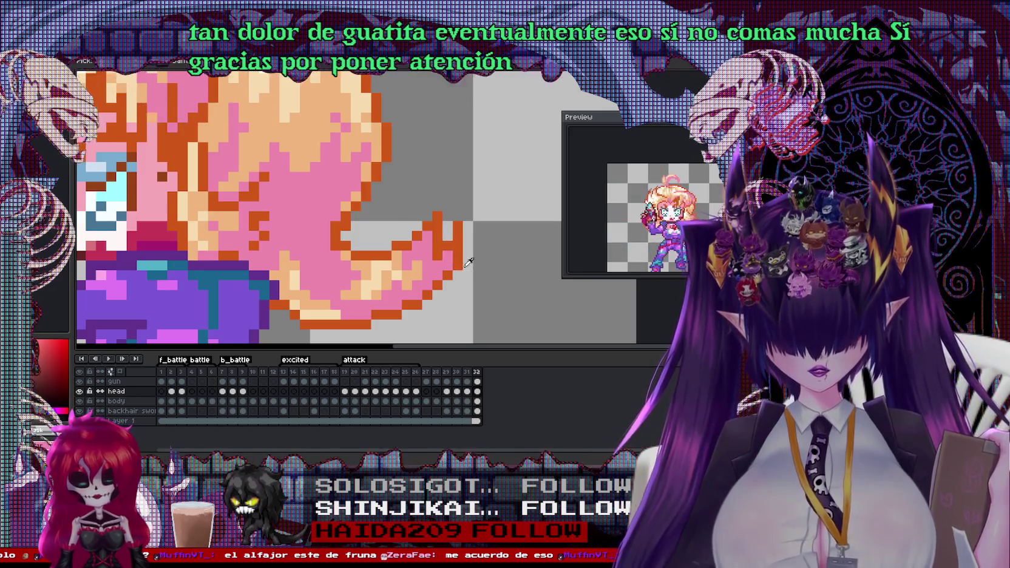
pyautogui.keyDown('alt'); pyautogui.click(448, 265); pyautogui.keyUp('alt')
pyautogui.scroll(-3, 447, 265)
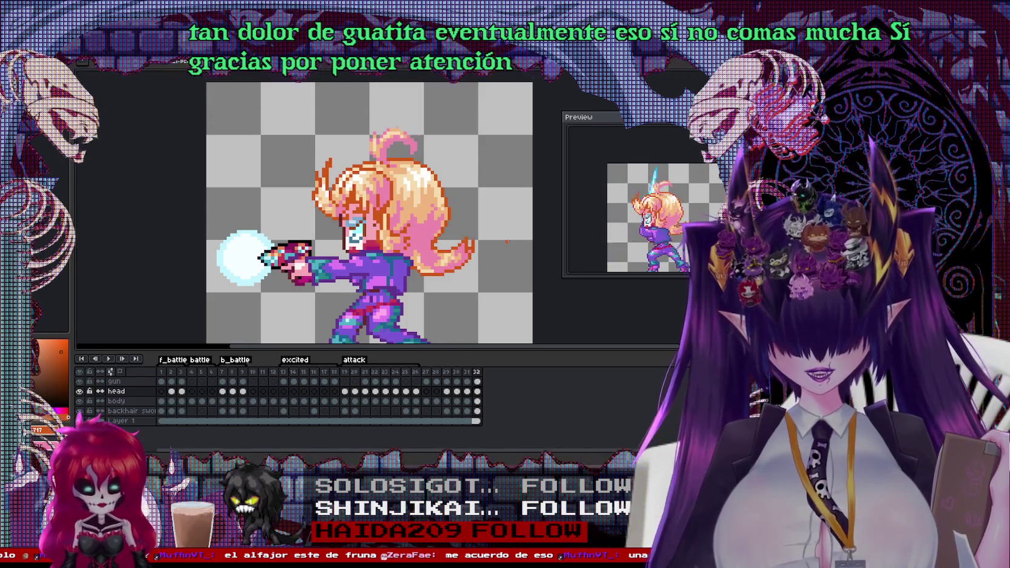
# Step: Compare frames 31 and 32, paste a wider pale-cyan glow, and fill the ball's centre white
pyautogui.press('Right')
pyautogui.press('Left')
pyautogui.press('Right')
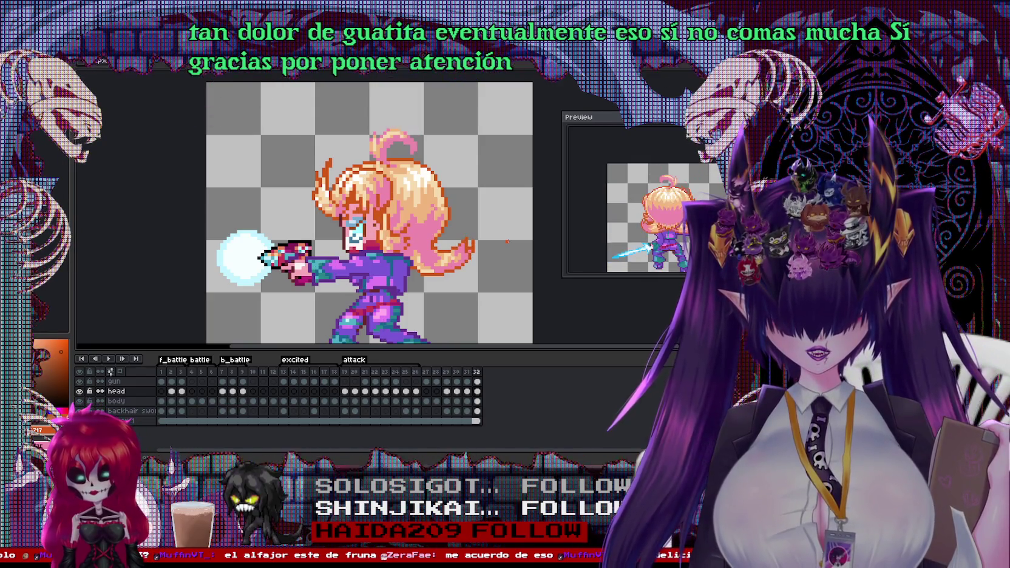
pyautogui.press('ctrl')
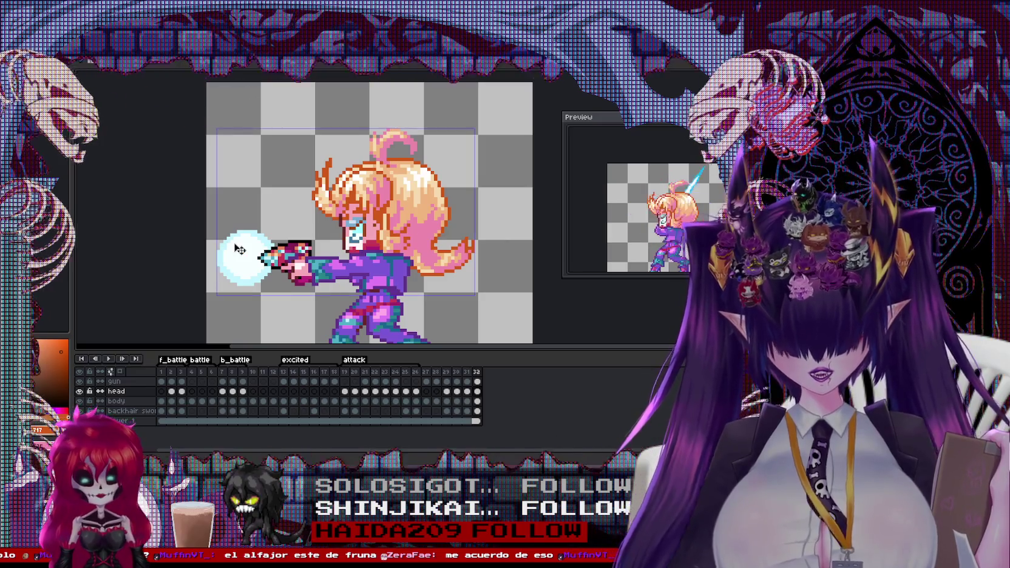
pyautogui.scroll(1, 239, 248)
pyautogui.scroll(1, 240, 249)
pyautogui.scroll(1, 240, 249)
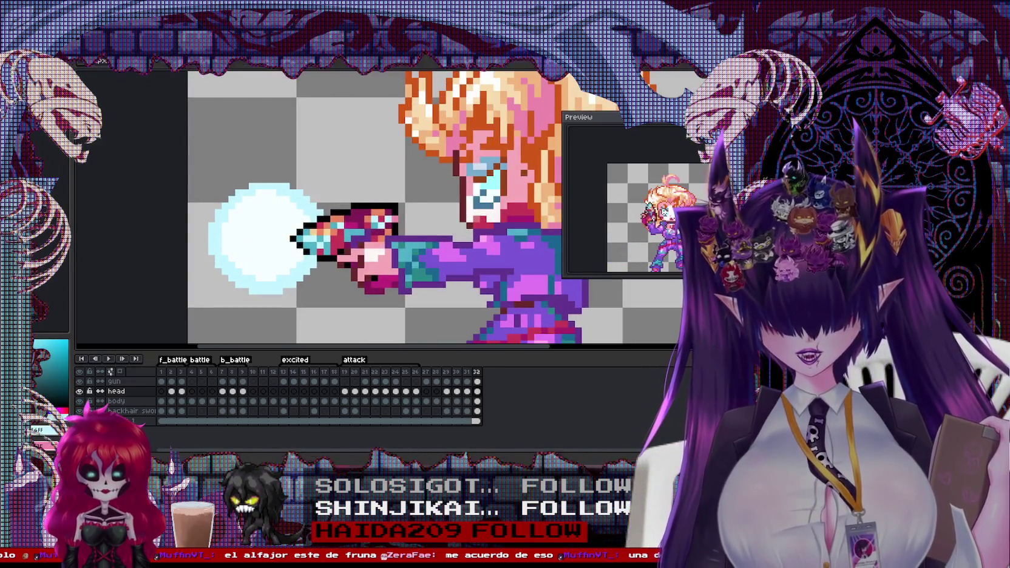
pyautogui.hotkey('ctrl', 'v')
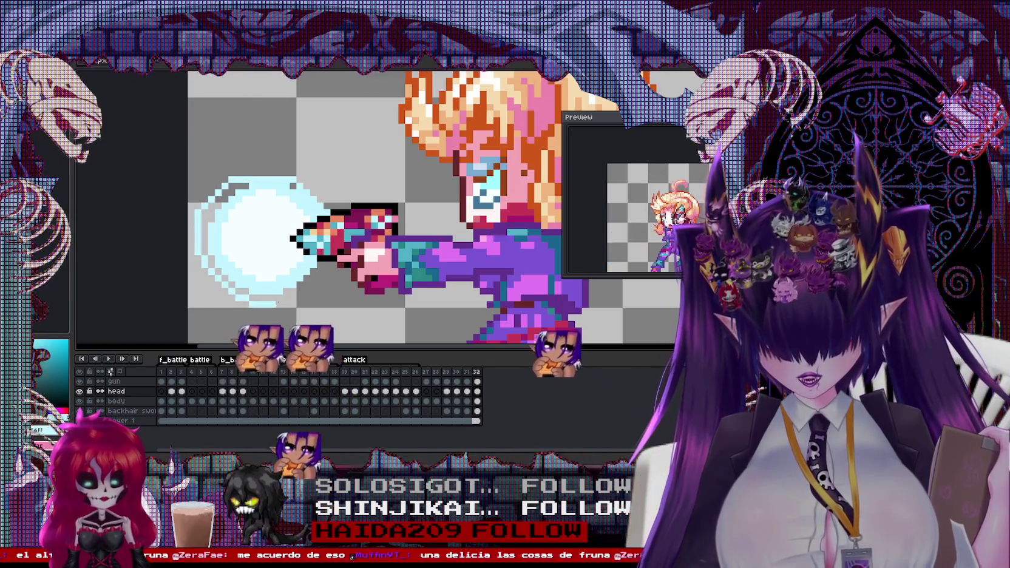
pyautogui.click(240, 246)
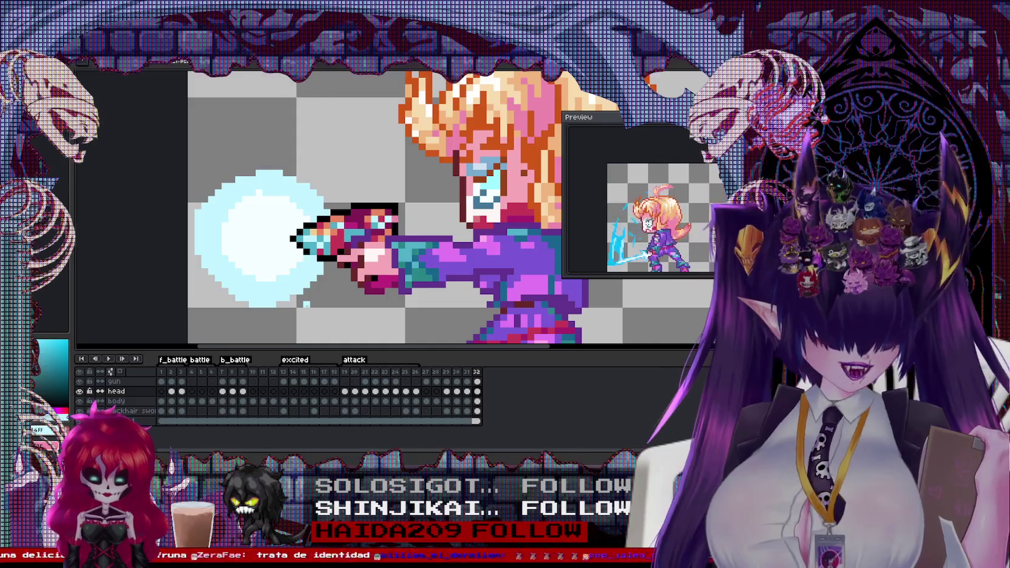
# Step: Eyedrop white plus the light and slightly darker cyan shades from the energy ball
pyautogui.keyDown('alt'); pyautogui.click(211, 241); pyautogui.keyUp('alt')
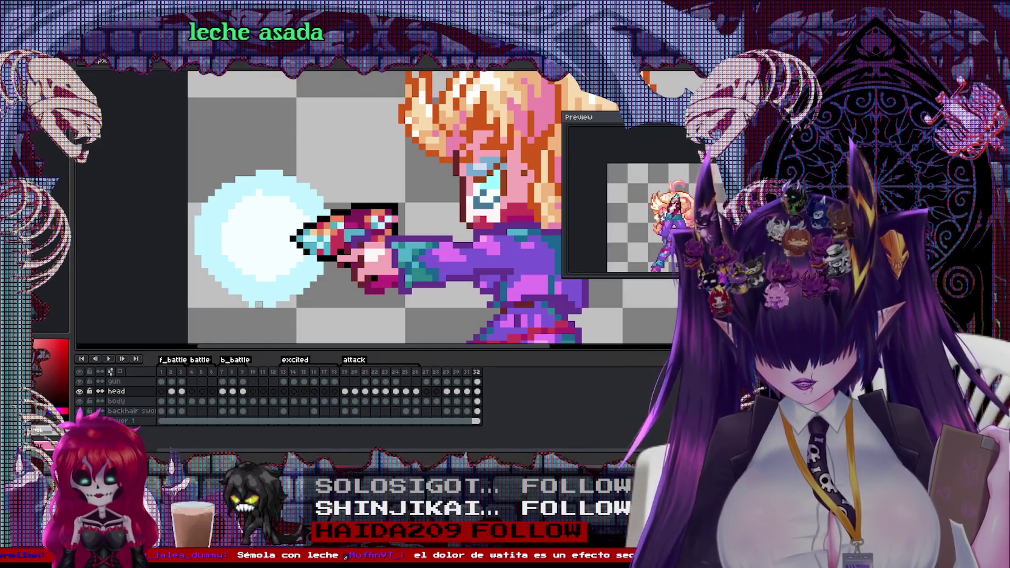
pyautogui.keyDown('alt'); pyautogui.click(272, 298); pyautogui.keyUp('alt')
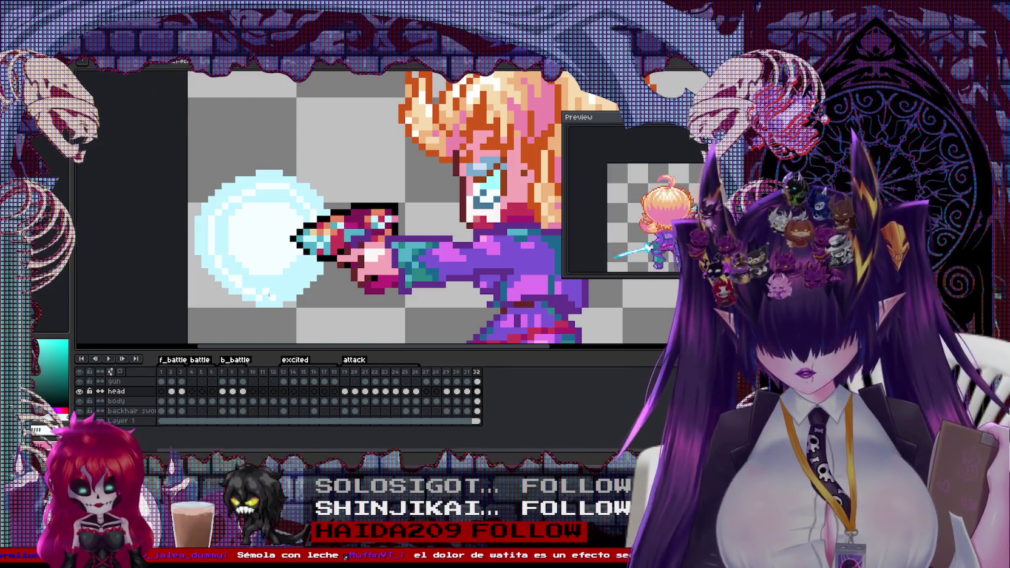
pyautogui.click(243, 273)
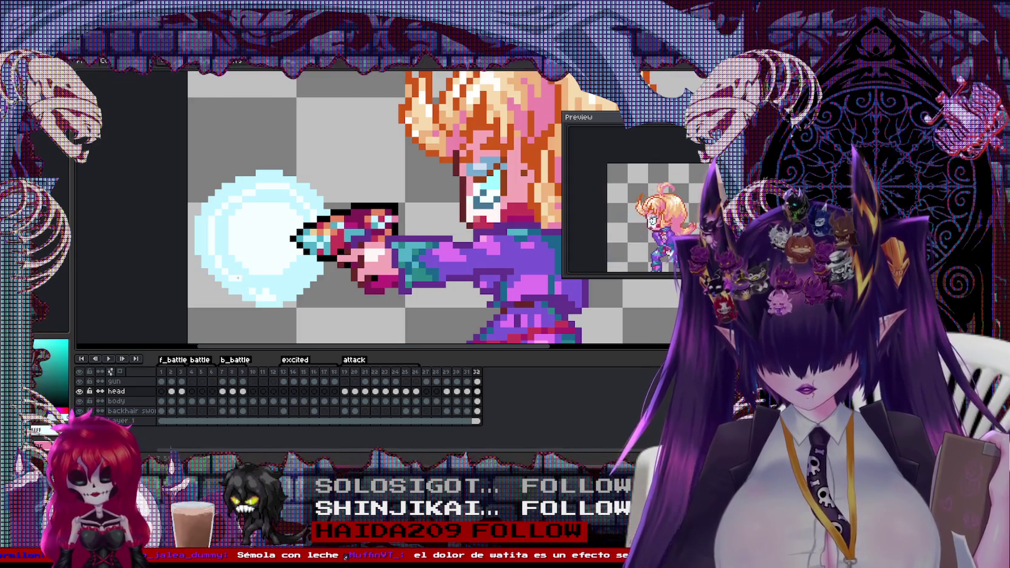
pyautogui.click(241, 284)
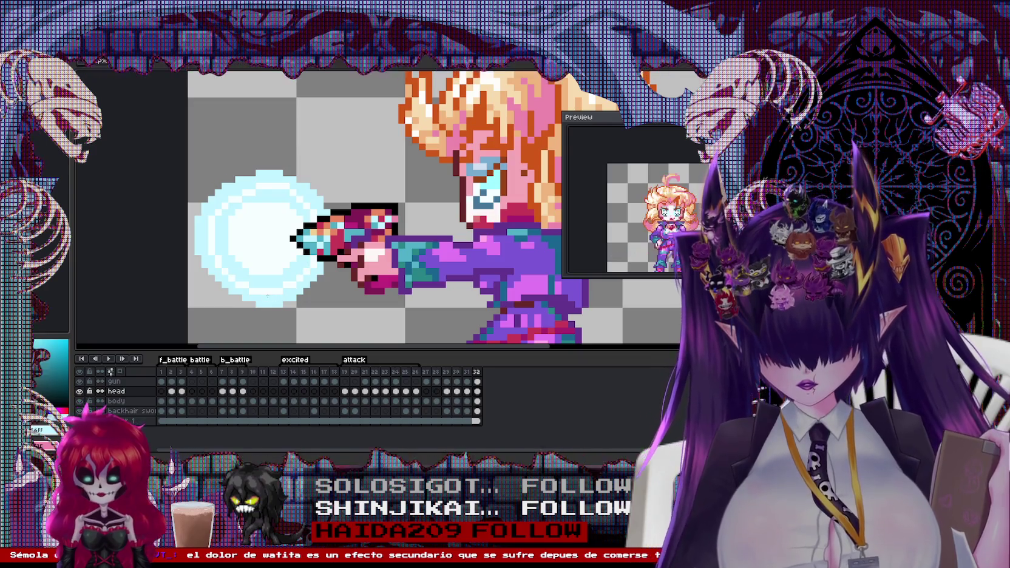
pyautogui.scroll(-1, 295, 298)
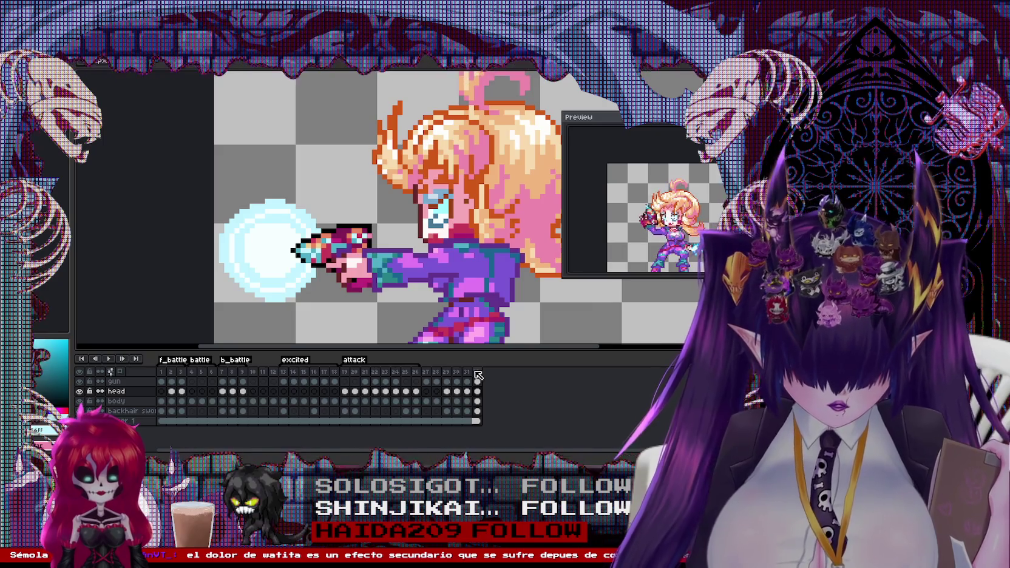
# Step: Create a tag named 'sp: danger blast' spanning frames 27–32
pyautogui.click(426, 372)
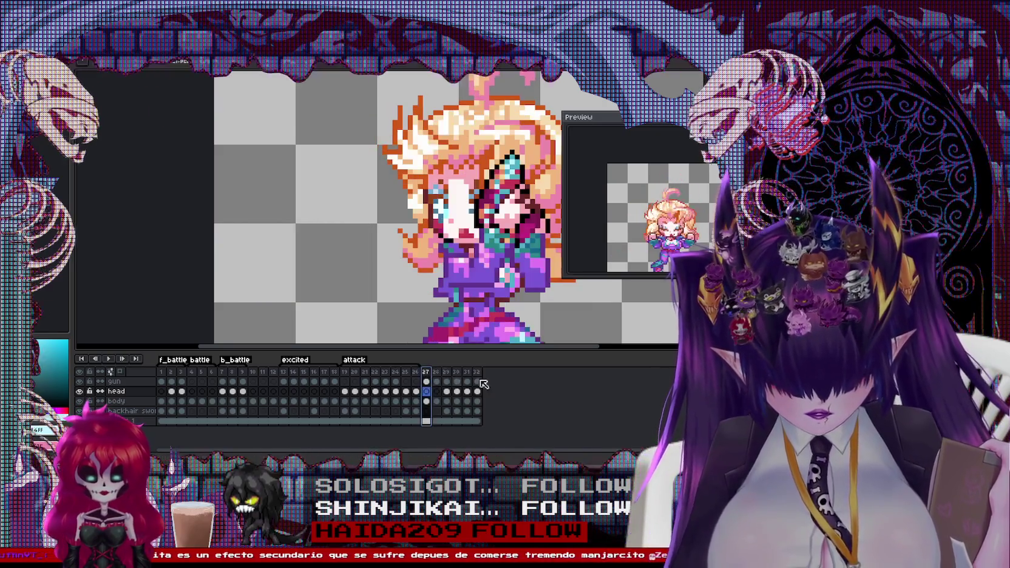
pyautogui.keyDown('shift'); pyautogui.click(477, 372); pyautogui.keyUp('shift')
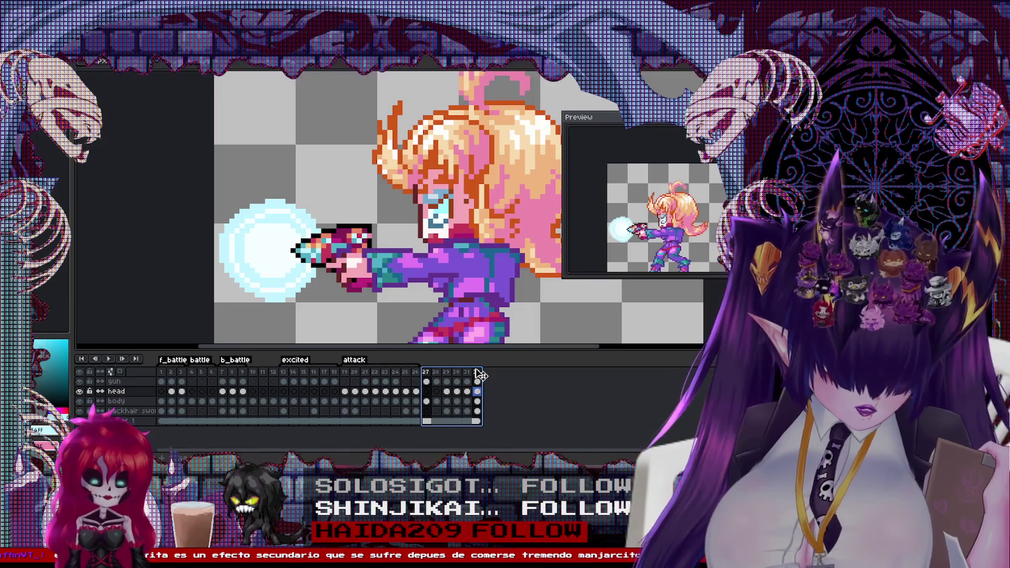
pyautogui.rightClick(477, 373)
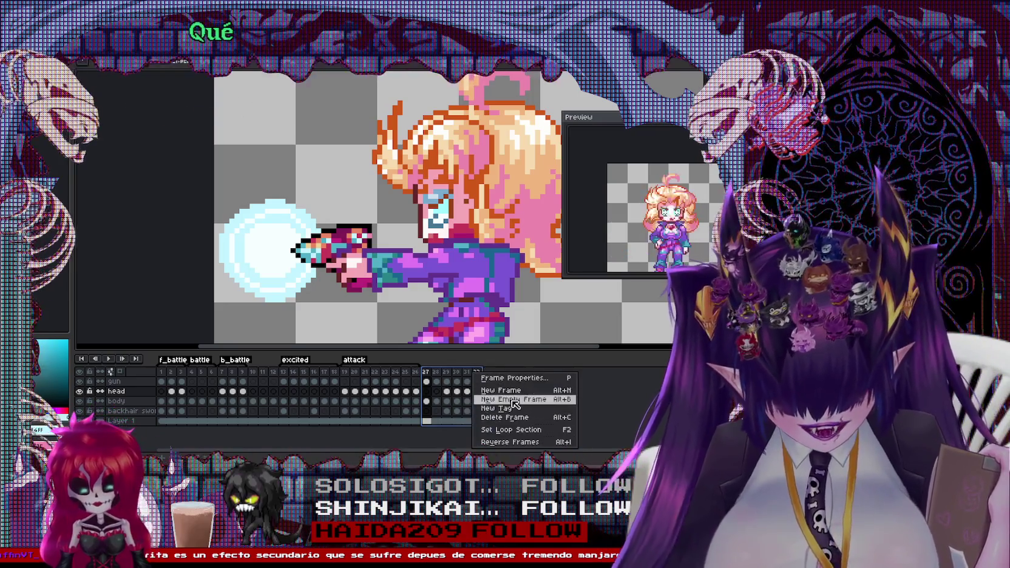
pyautogui.click(515, 408)
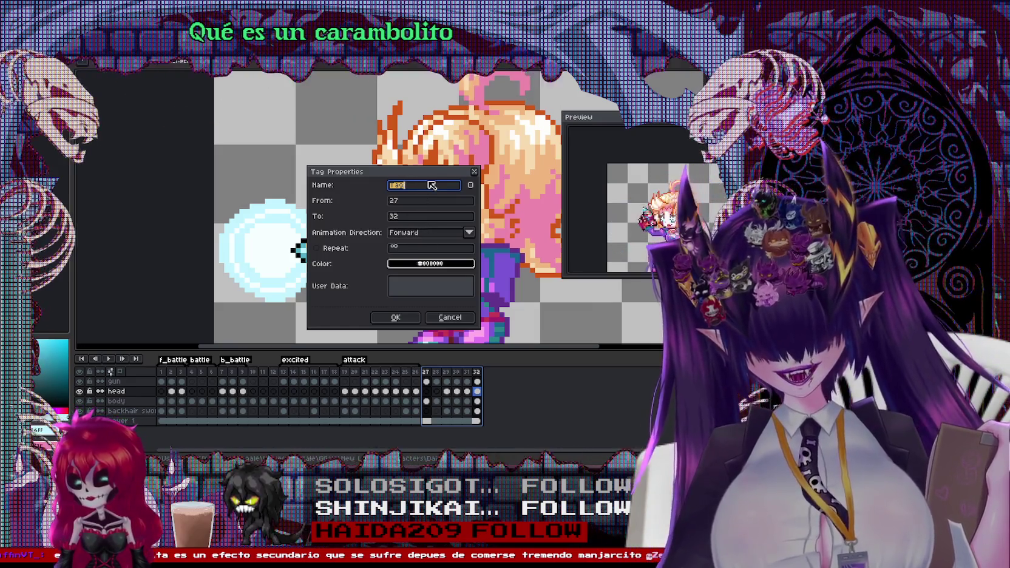
pyautogui.write('sp:')
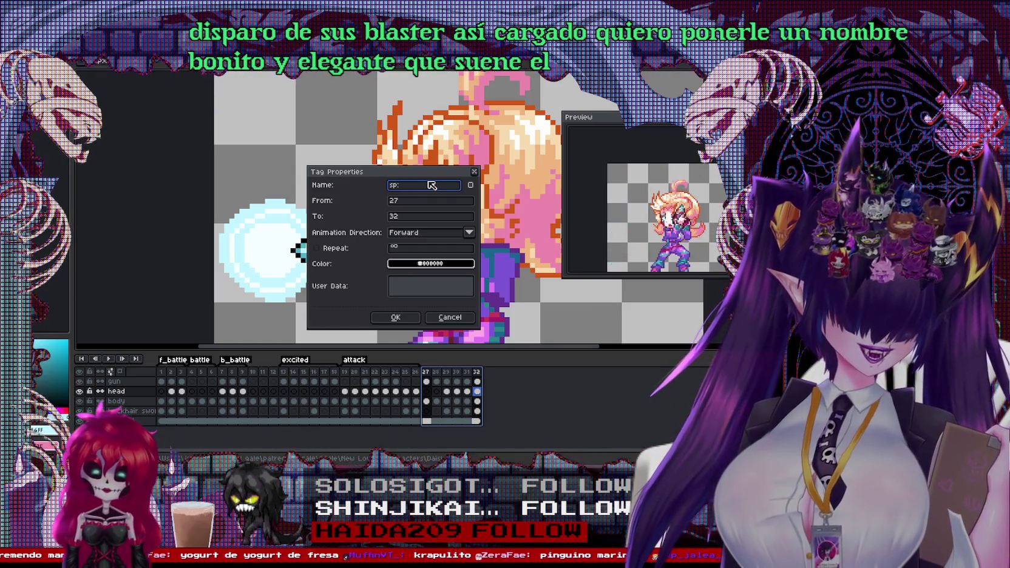
pyautogui.write(' dang')
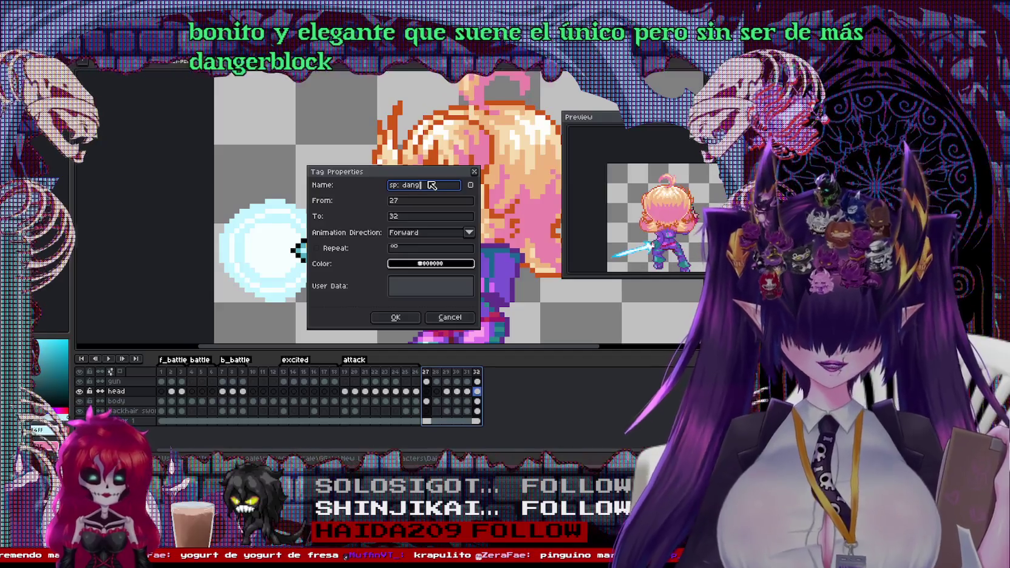
pyautogui.write('er')
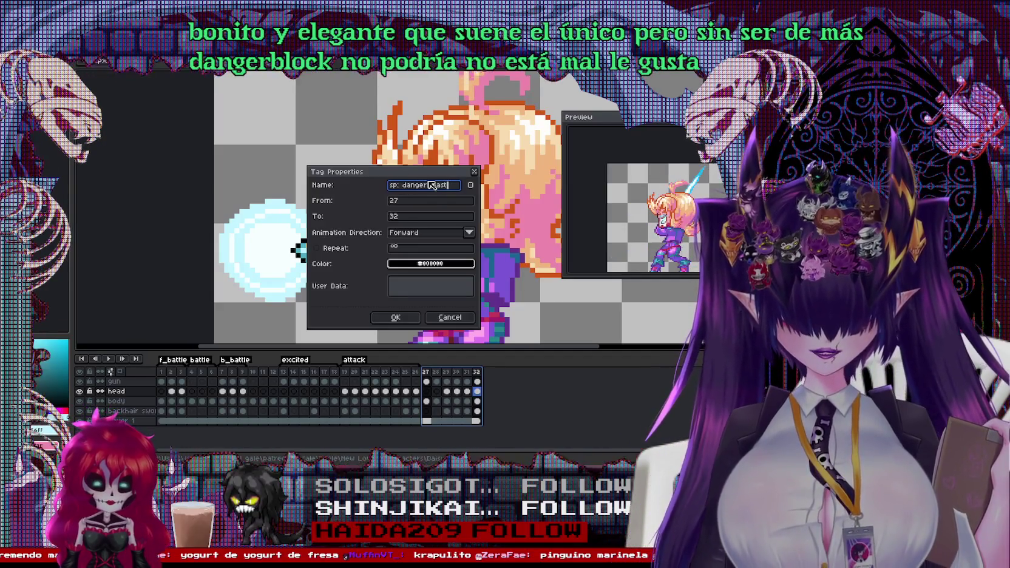
pyautogui.write(' blast')
pyautogui.click(396, 317)
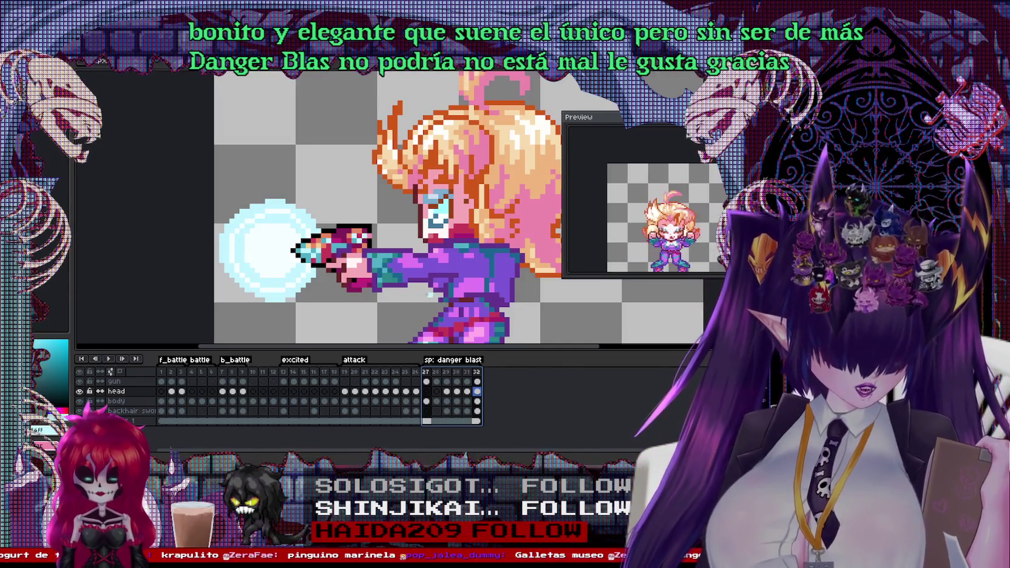
pyautogui.click(467, 374)
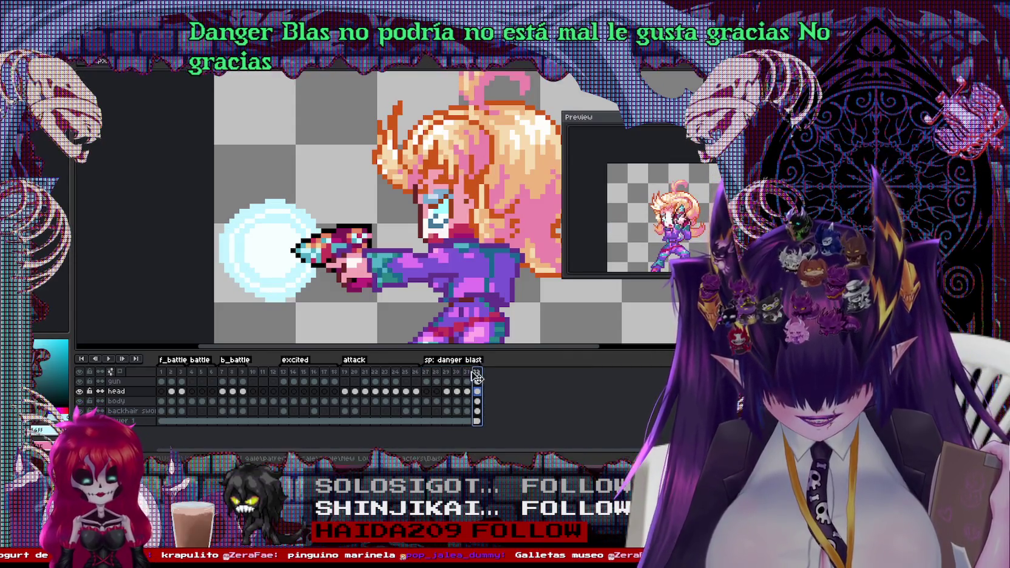
# Step: Add a 'loop' tag covering frames 31–32
pyautogui.rightClick(469, 371)
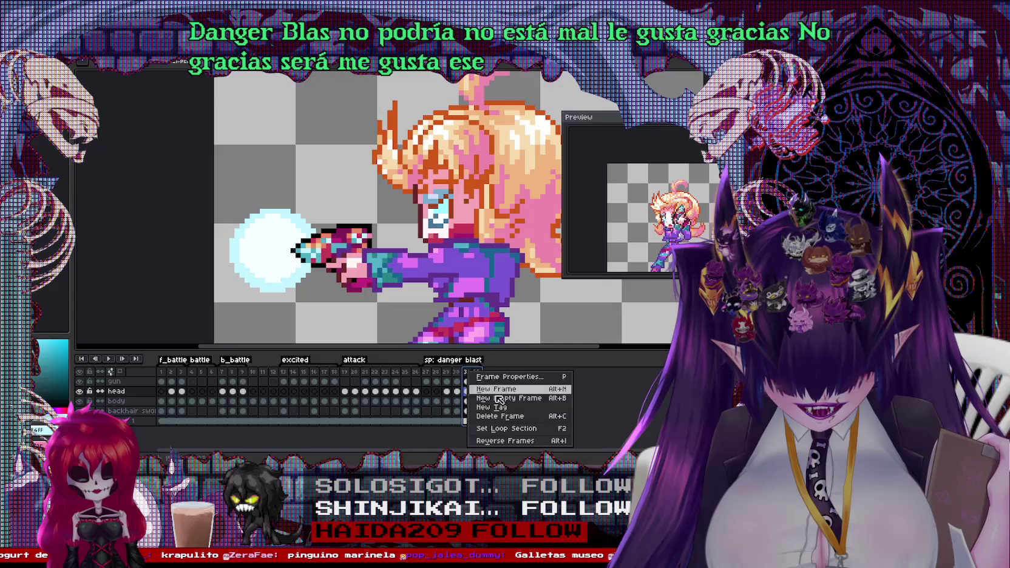
pyautogui.click(499, 406)
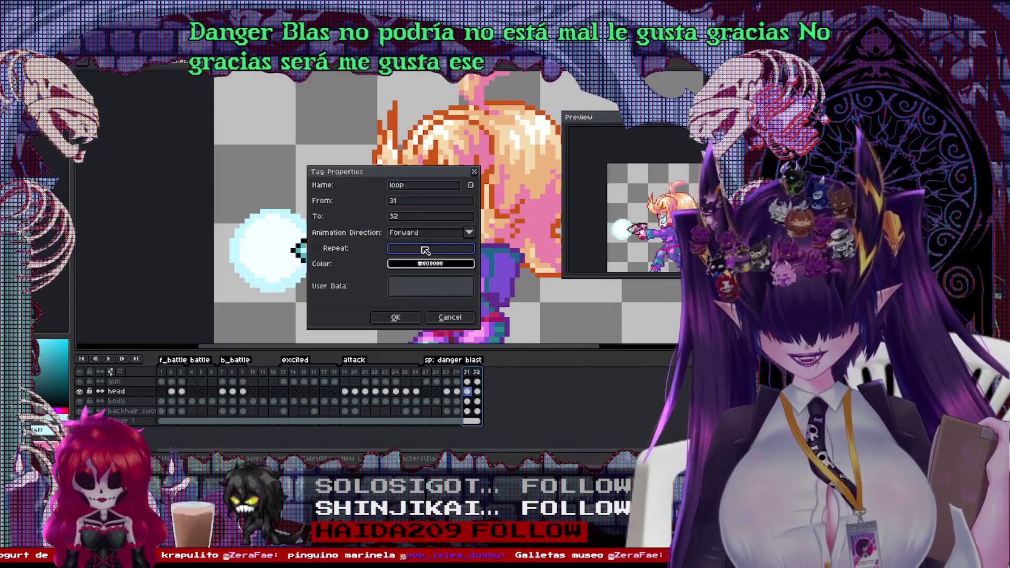
pyautogui.press('Return')
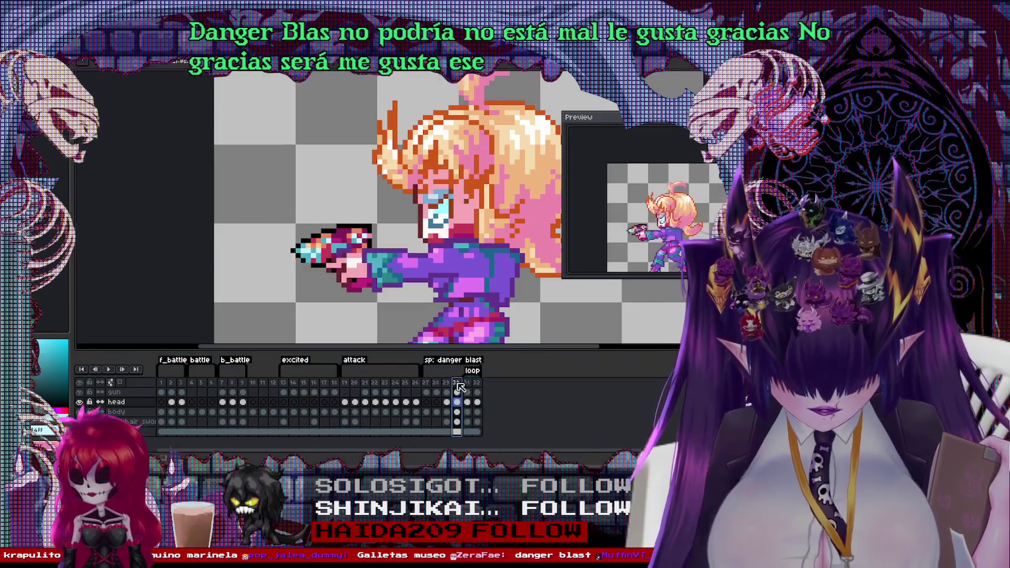
# Step: Step through frames 27–30 and insert a new frame 33 at the end
pyautogui.click(430, 384)
pyautogui.click(440, 385)
pyautogui.click(446, 385)
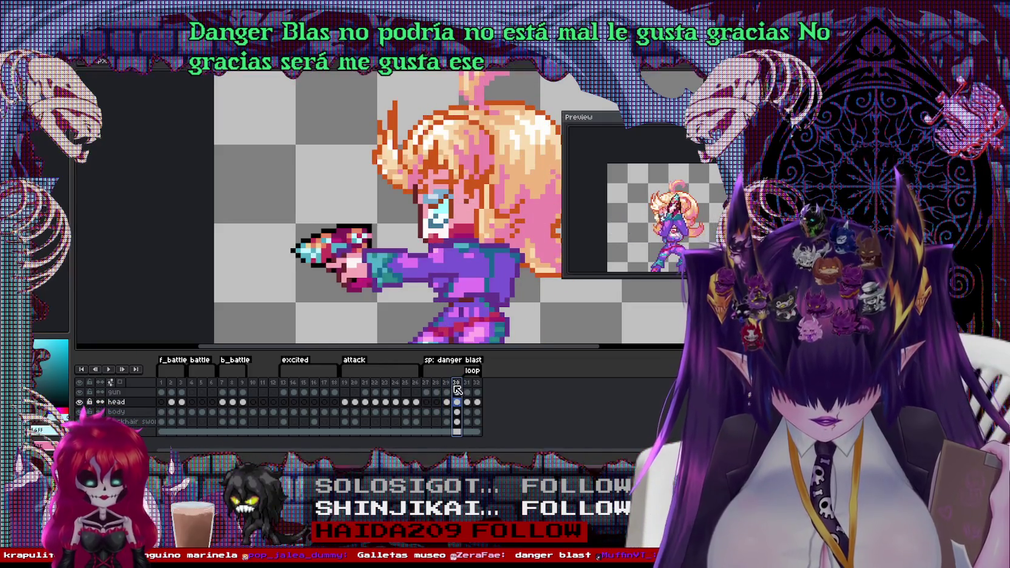
pyautogui.click(456, 383)
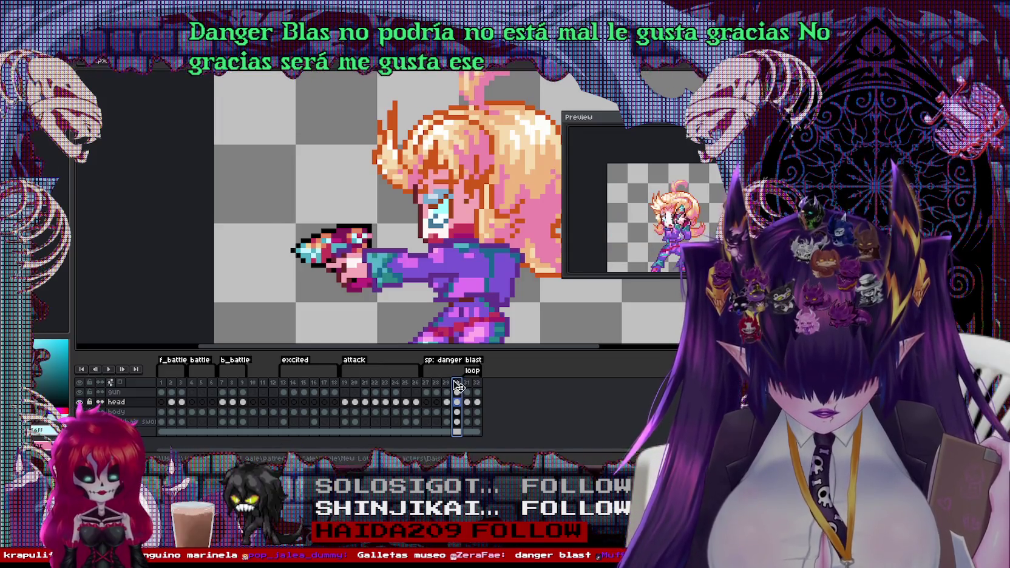
pyautogui.rightClick(453, 382)
pyautogui.click(468, 391)
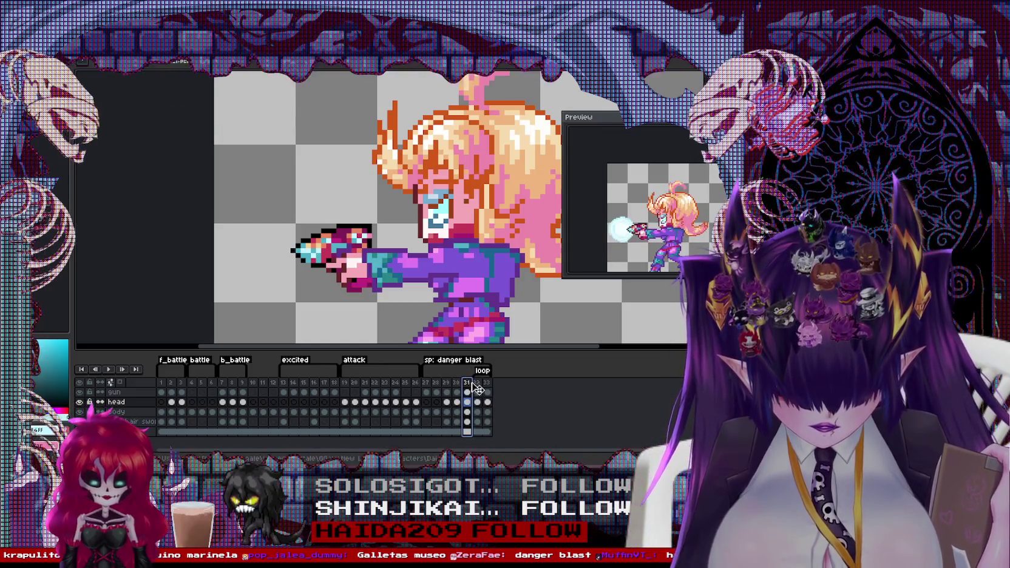
pyautogui.click(466, 383)
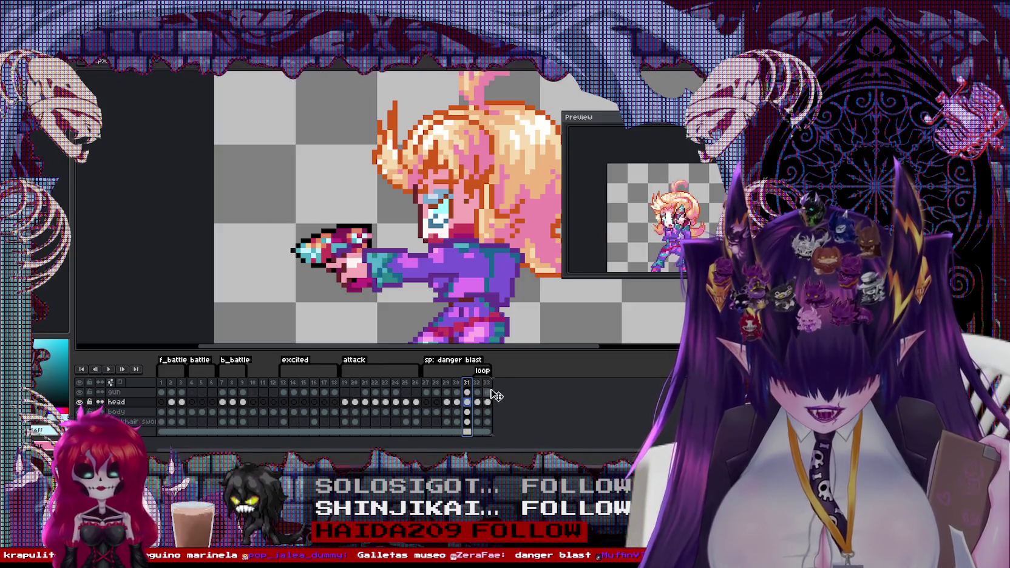
pyautogui.click(487, 383)
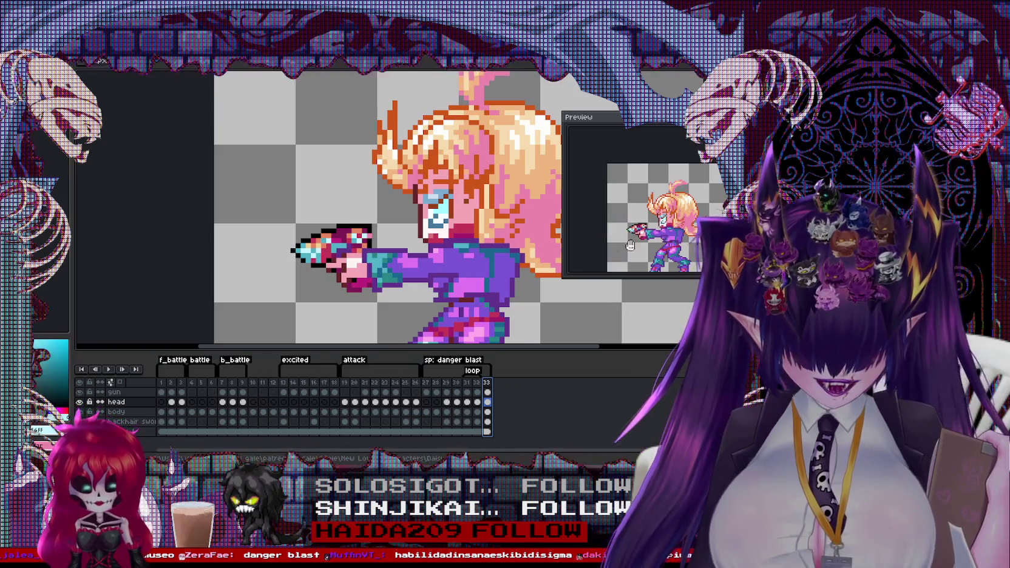
# Step: Pan the Preview window so the whole shooting pose, blast and ground line show
pyautogui.moveTo(646, 184); pyautogui.dragTo(632, 173)
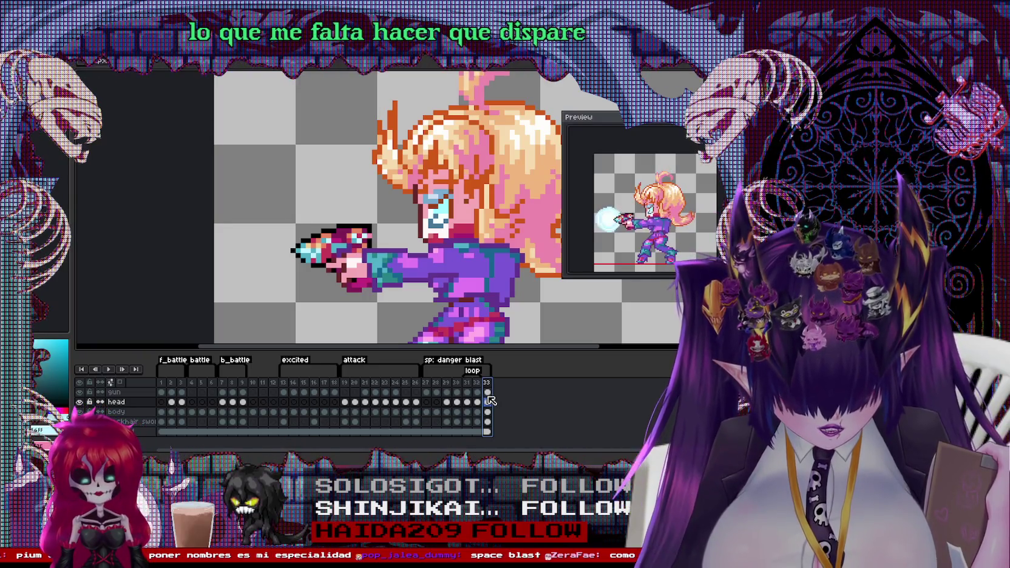
# Step: Jump to frame 28, then zoom out and recentre the sprite on the canvas
pyautogui.click(436, 383)
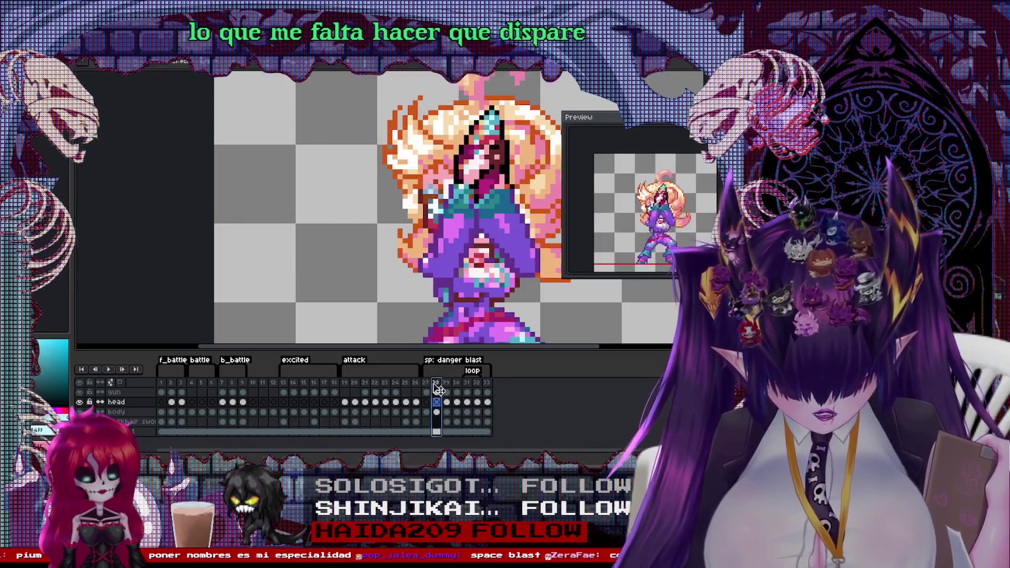
pyautogui.click(426, 382)
pyautogui.click(436, 382)
pyautogui.scroll(-1, 513, 338)
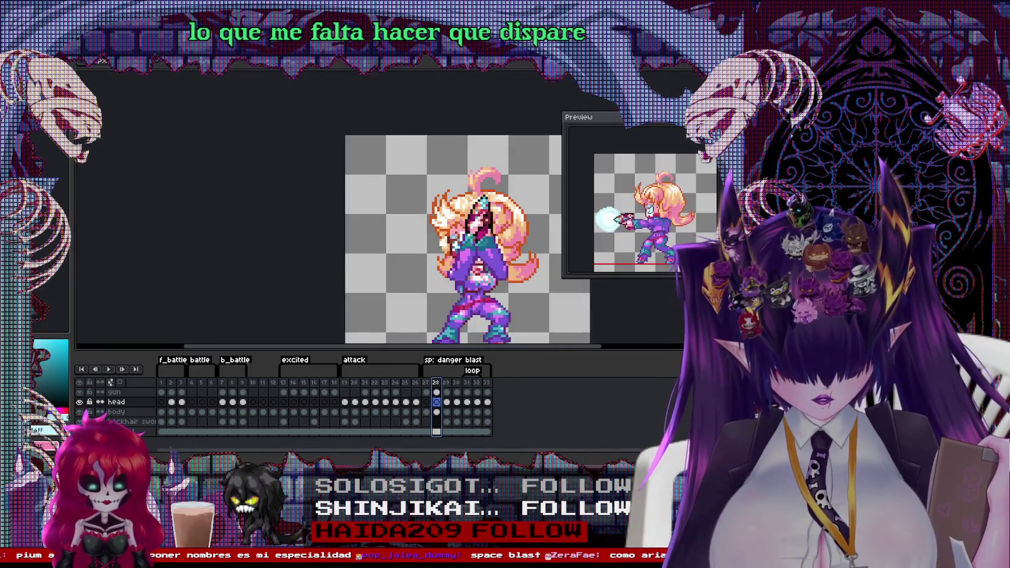
pyautogui.moveTo(527, 301); pyautogui.dragTo(421, 251)
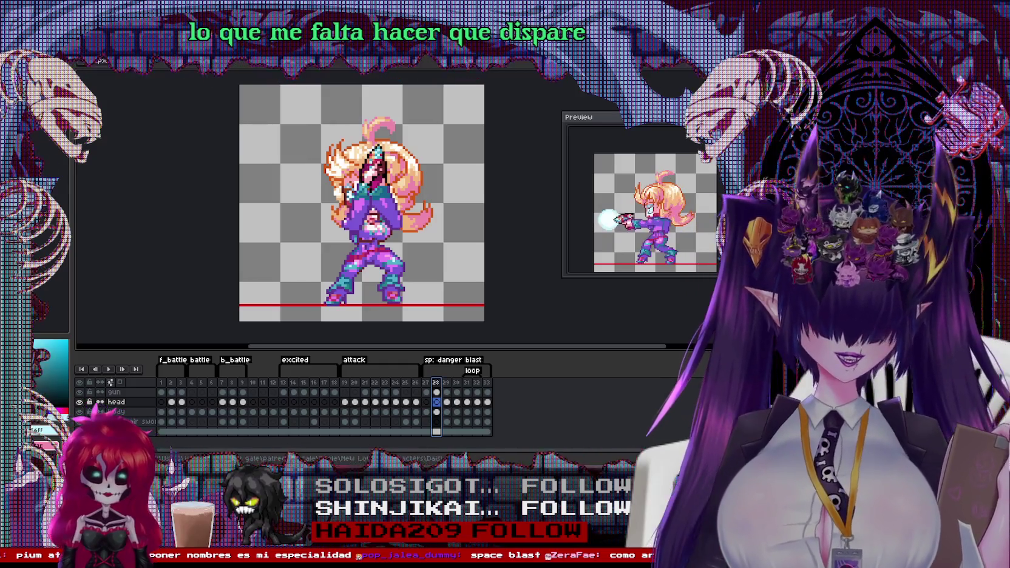
pyautogui.rightClick(363, 213)
pyautogui.press('Escape')
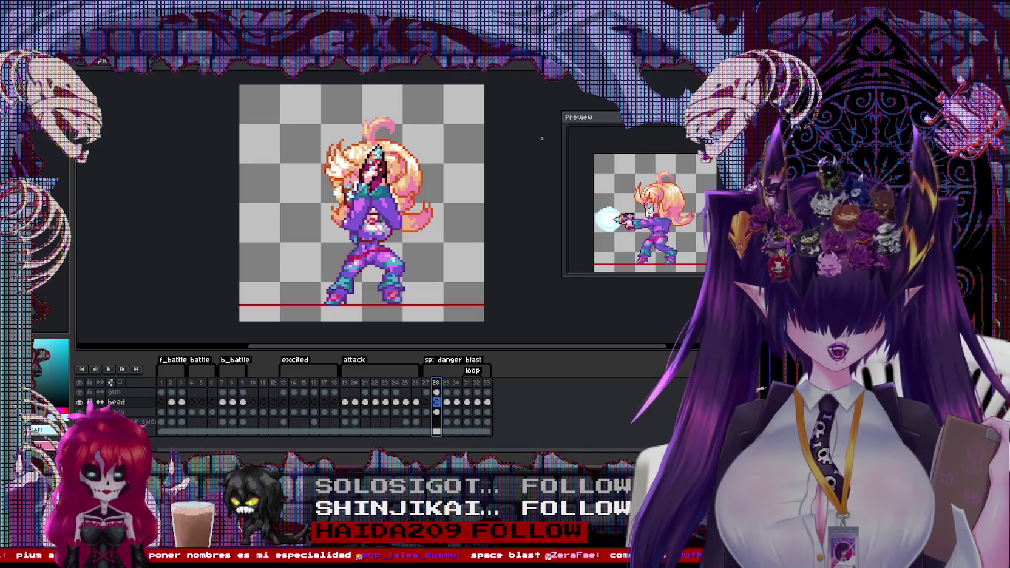
# Step: Move and enlarge the Preview window, show frame 10, then switch to the UI sprites document
pyautogui.moveTo(665, 124); pyautogui.dragTo(194, 106)
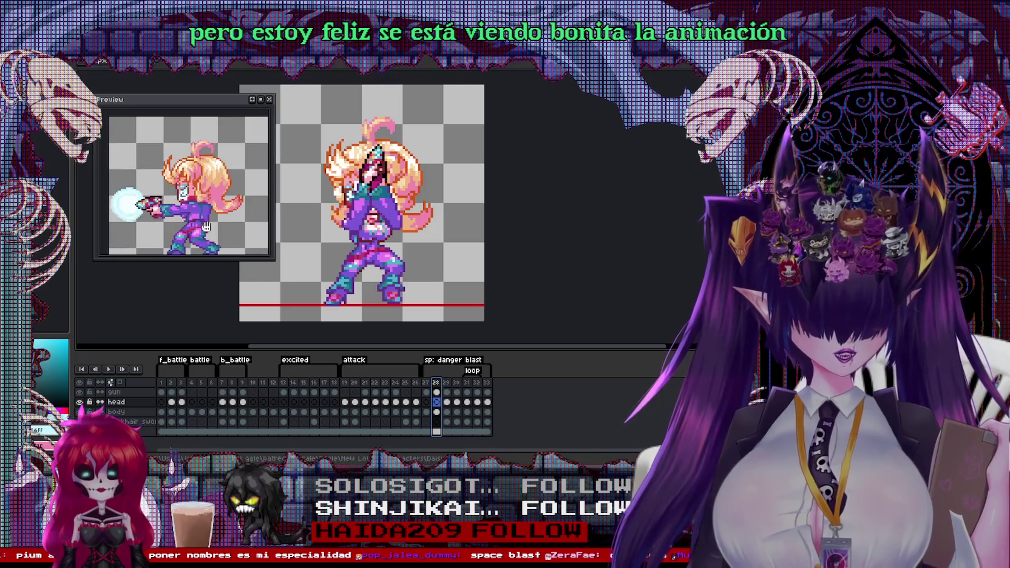
pyautogui.moveTo(274, 261); pyautogui.dragTo(297, 292)
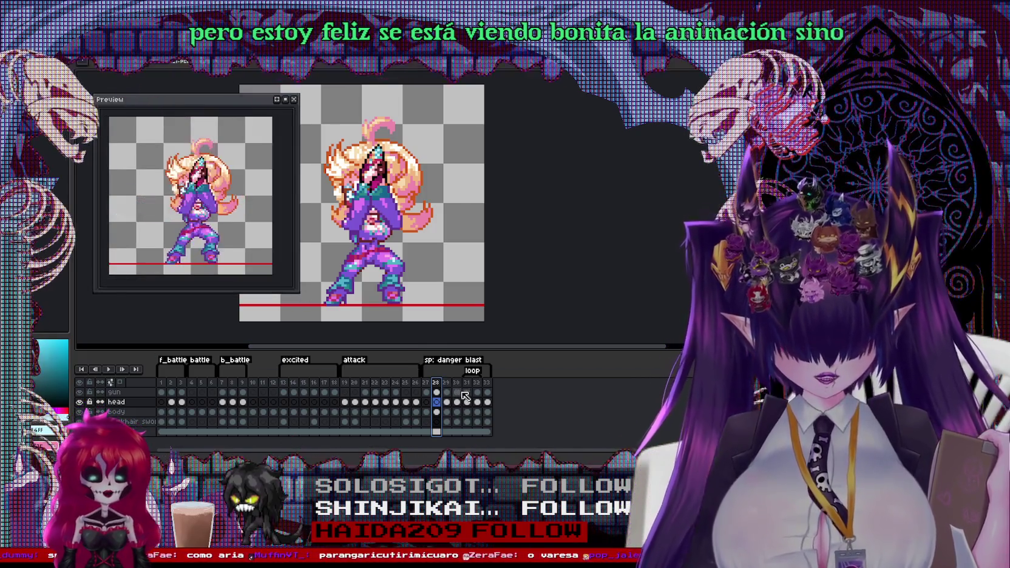
pyautogui.click(253, 382)
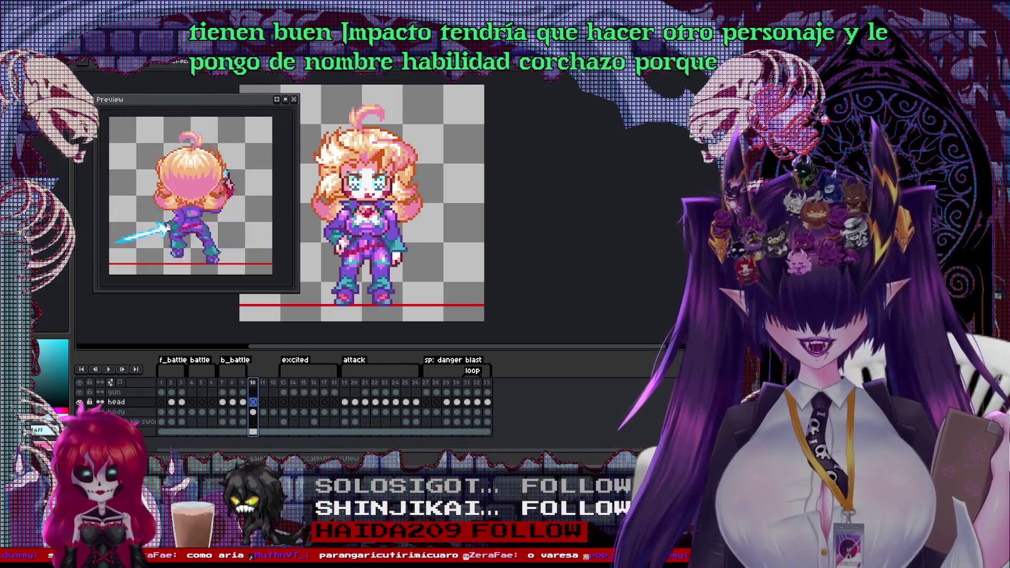
pyautogui.hotkey('ctrl', 'Tab')
pyautogui.hotkey('ctrl', 'Tab')
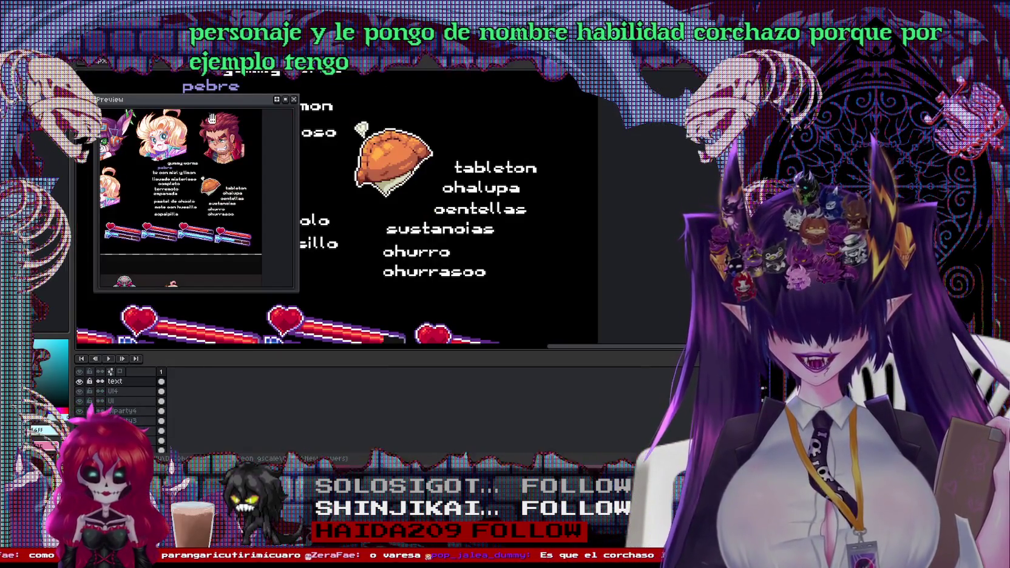
pyautogui.hotkey('ctrl', 'Tab')
# Step: Zoom in and out across the battle-scene mock-up's character sprites
pyautogui.scroll(3, 425, 212)
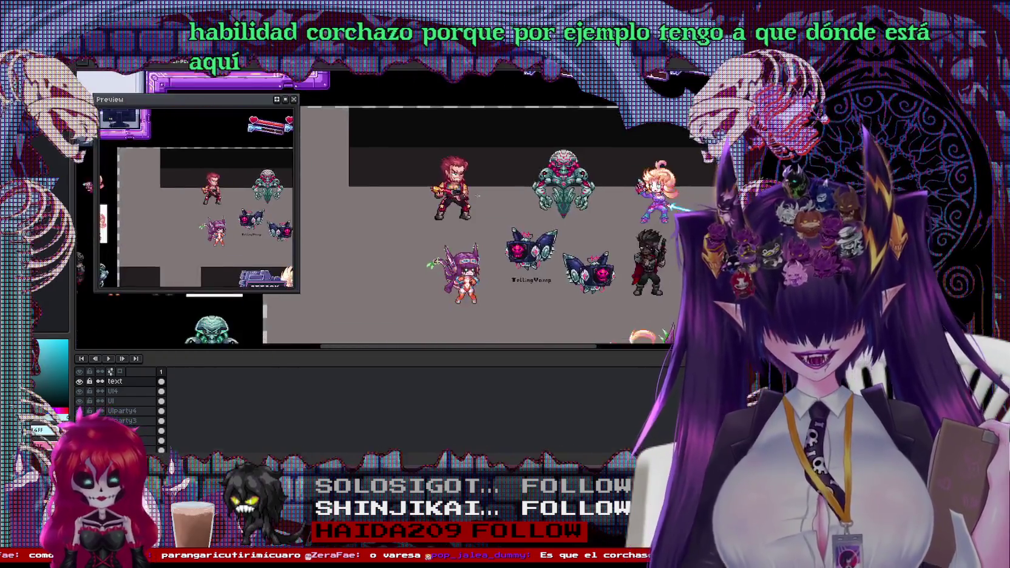
pyautogui.scroll(1, 408, 334)
pyautogui.scroll(1, 407, 334)
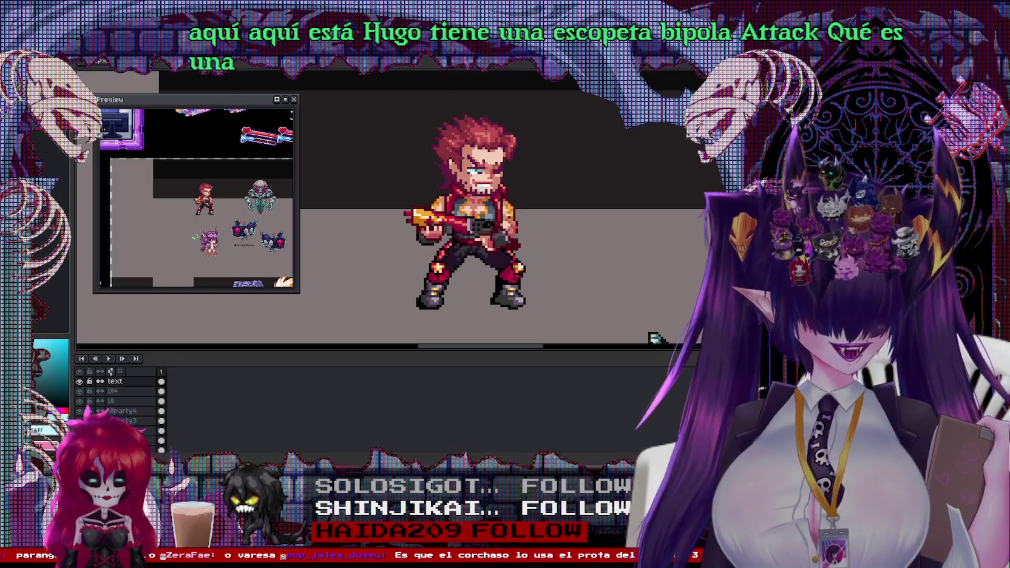
pyautogui.scroll(-1, 654, 338)
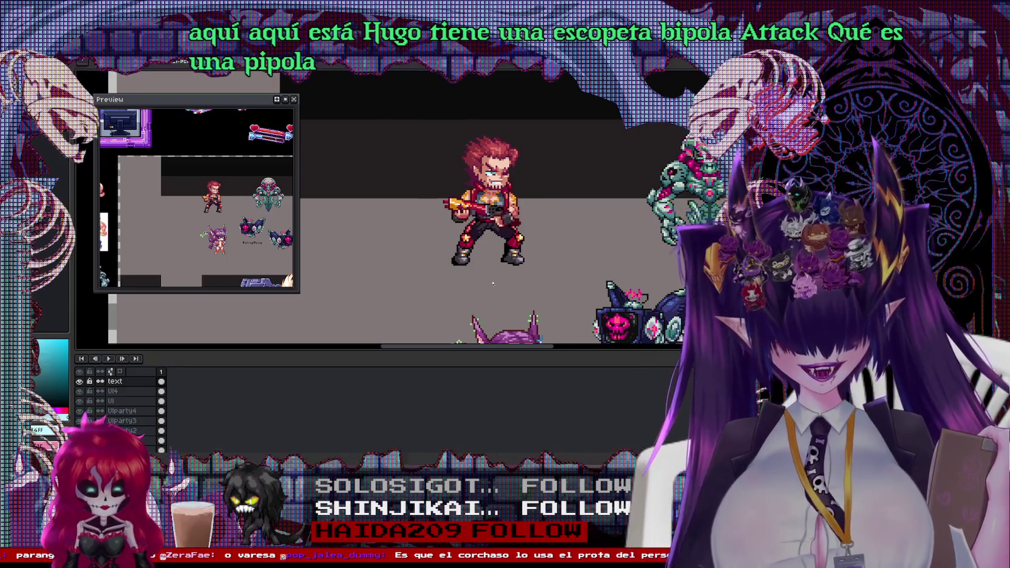
pyautogui.scroll(1, 425, 231)
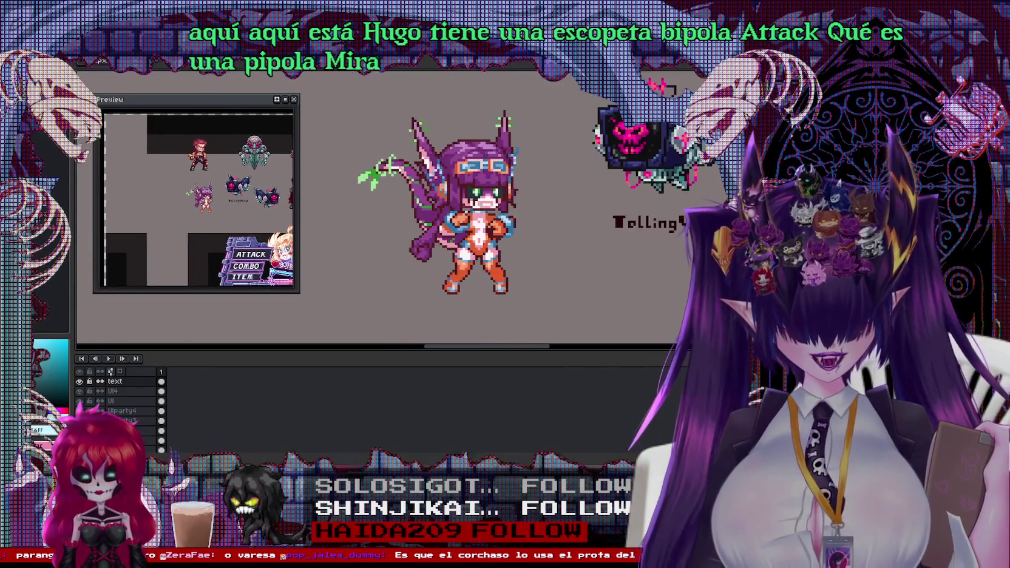
pyautogui.scroll(2, 423, 255)
pyautogui.scroll(-1, 423, 255)
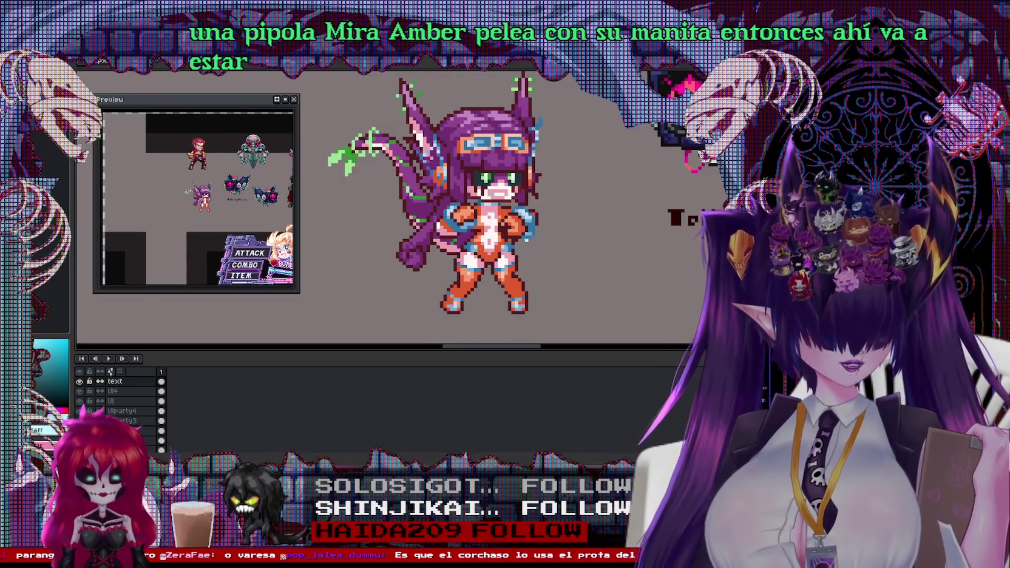
pyautogui.scroll(-1, 564, 251)
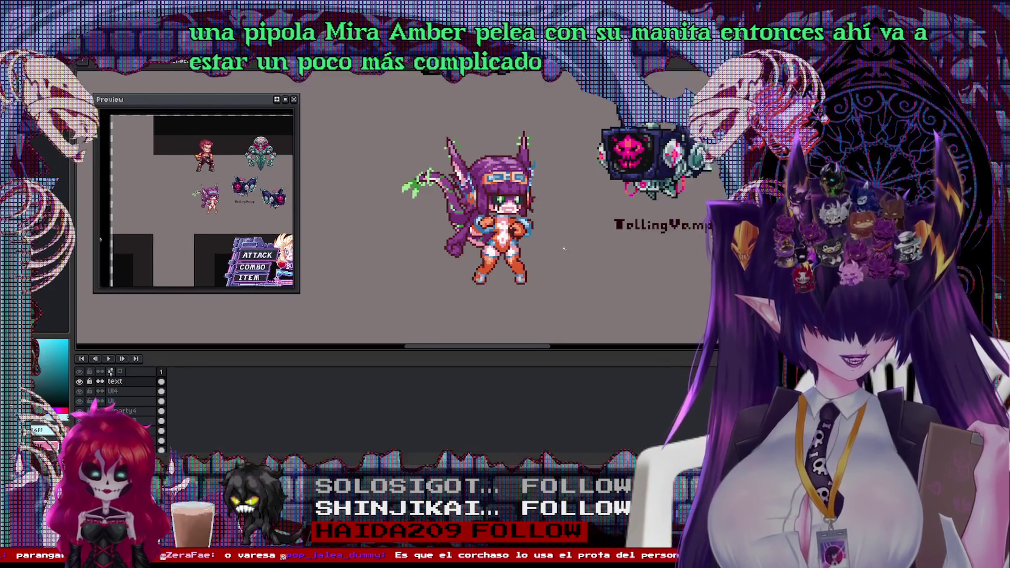
pyautogui.scroll(1, 564, 249)
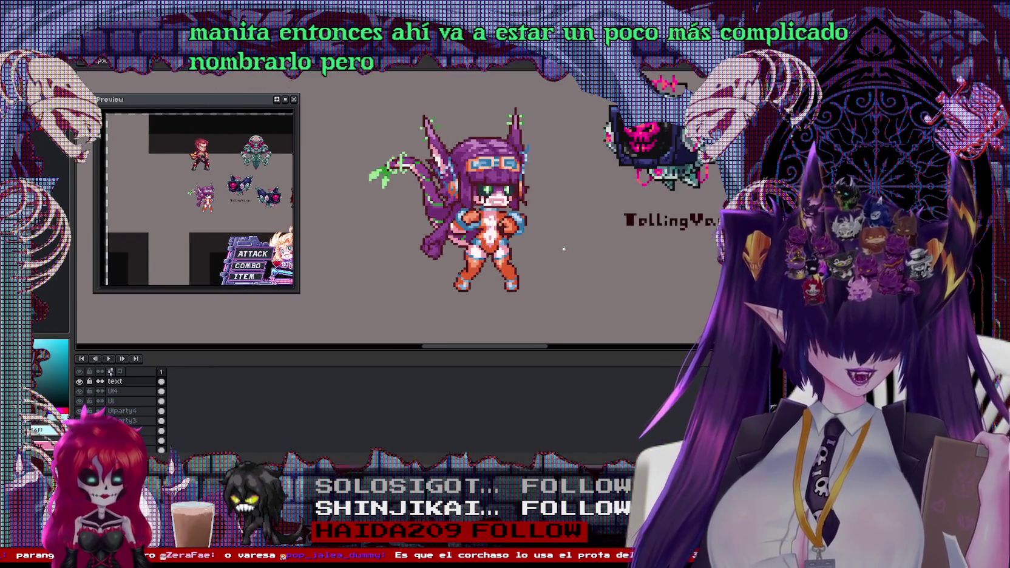
pyautogui.scroll(1, 533, 231)
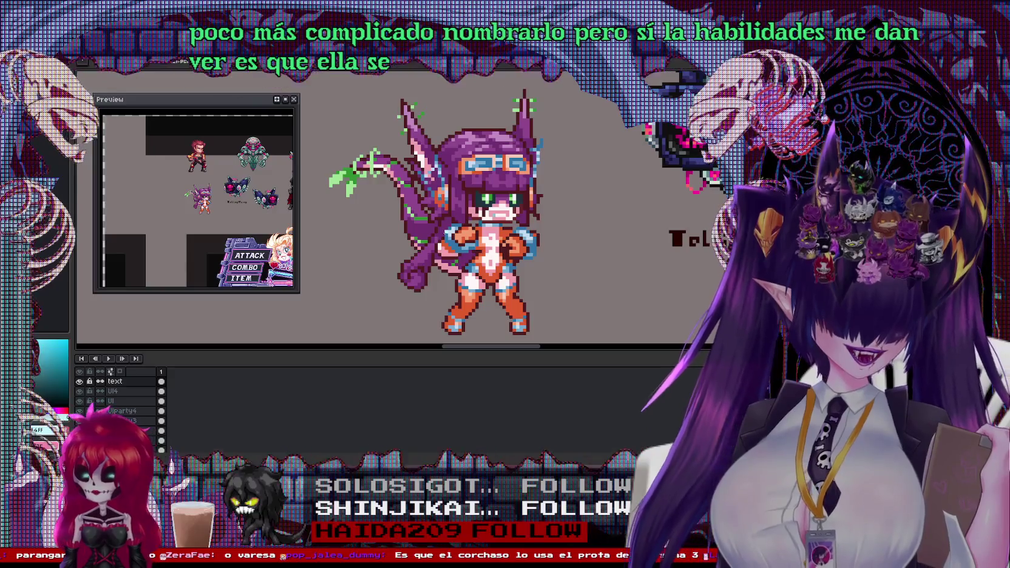
pyautogui.scroll(-1, 436, 224)
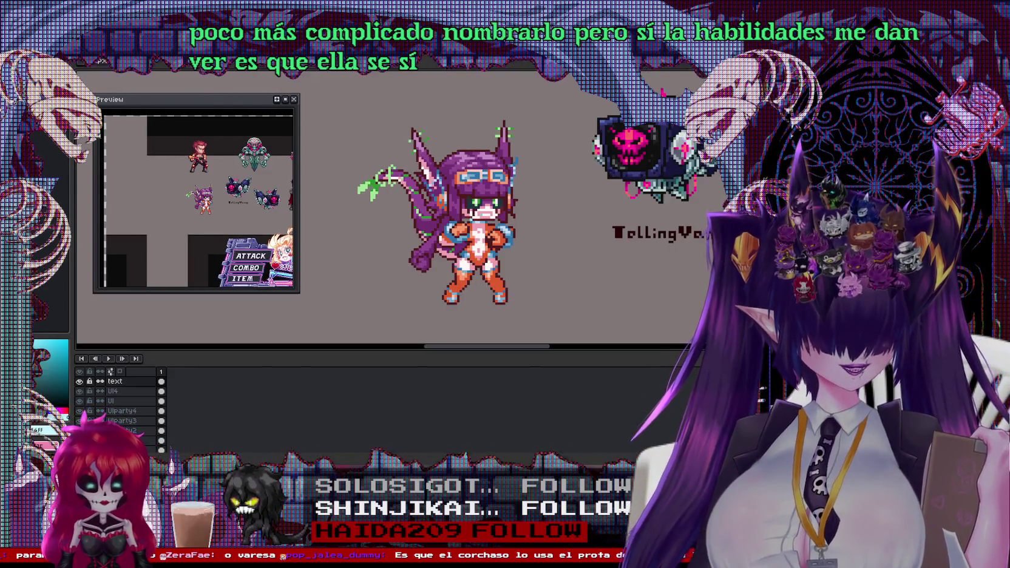
pyautogui.scroll(1, 436, 224)
pyautogui.scroll(-1, 435, 223)
pyautogui.scroll(1, 435, 224)
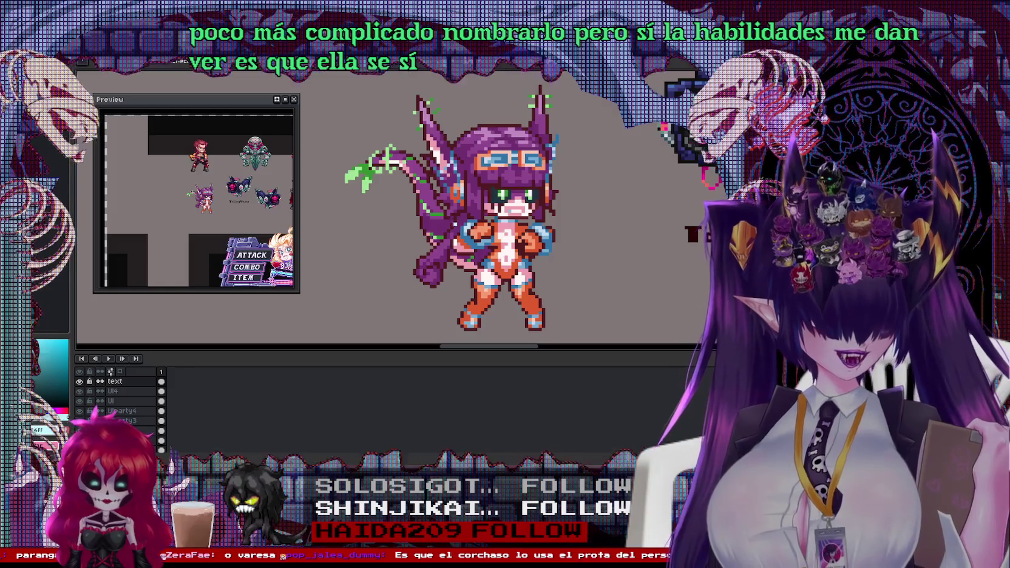
# Step: Centre and zoom on the purple-haired girl sprite, then switch to the red character artwork
pyautogui.moveTo(435, 223); pyautogui.dragTo(431, 217)
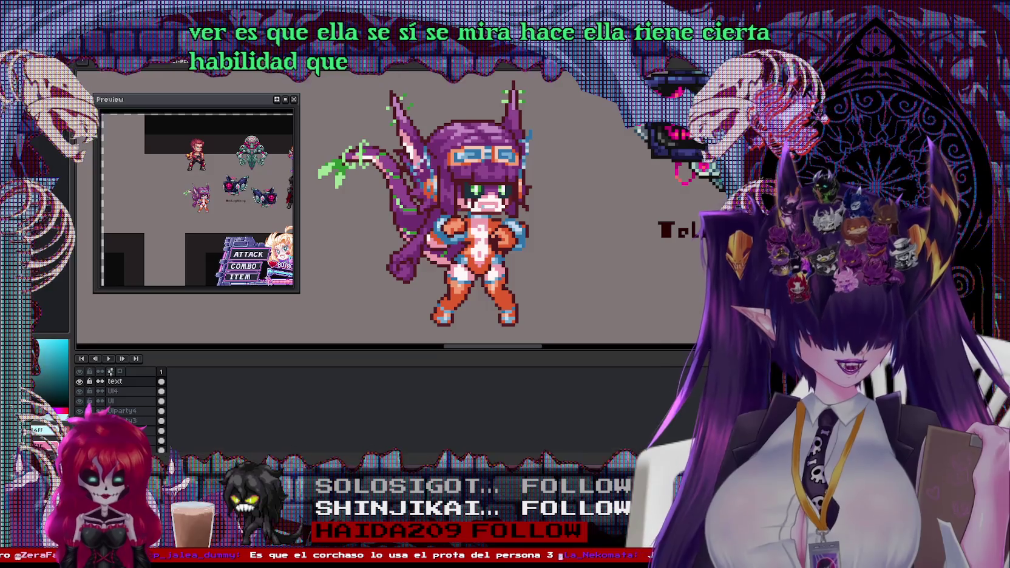
pyautogui.moveTo(424, 225); pyautogui.dragTo(439, 227)
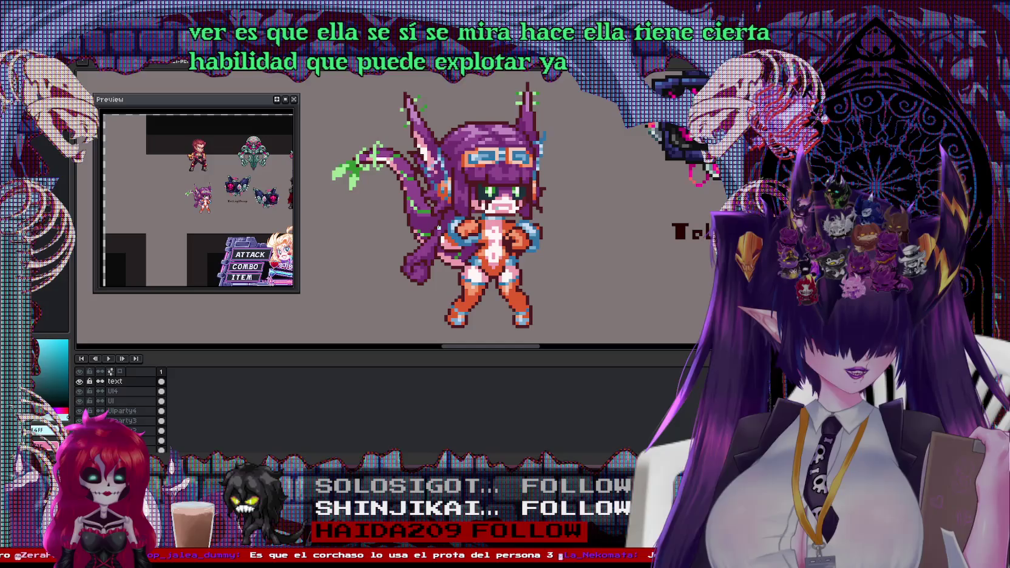
pyautogui.scroll(1, 439, 227)
pyautogui.scroll(1, 464, 242)
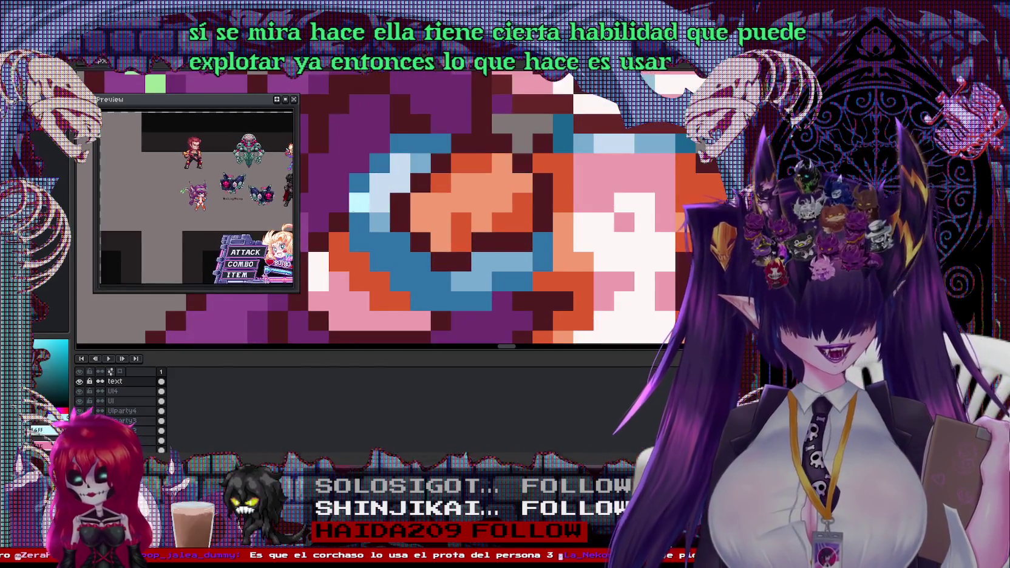
pyautogui.scroll(1, 465, 242)
pyautogui.scroll(-1, 464, 243)
pyautogui.scroll(-1, 465, 243)
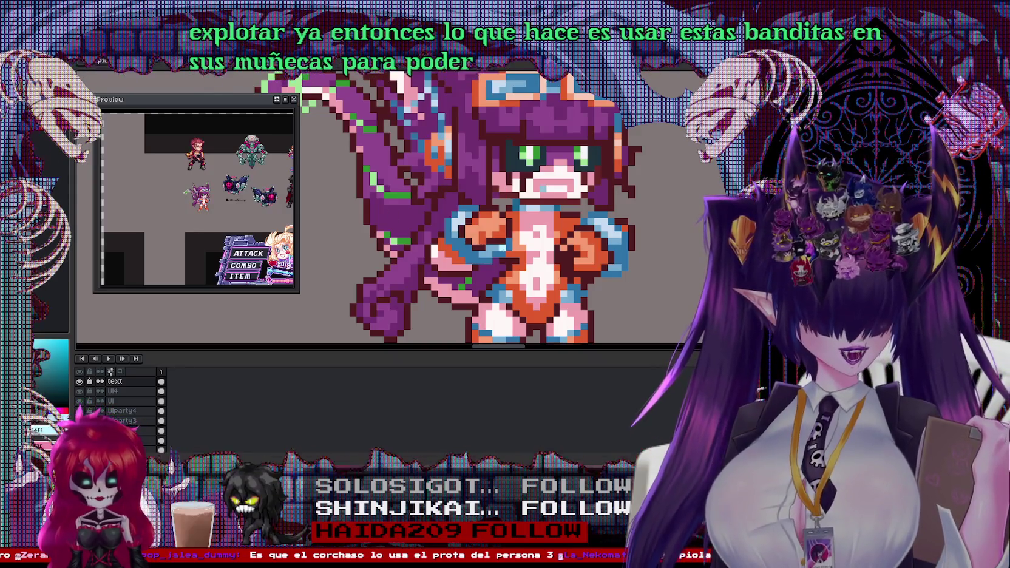
pyautogui.scroll(-1, 564, 258)
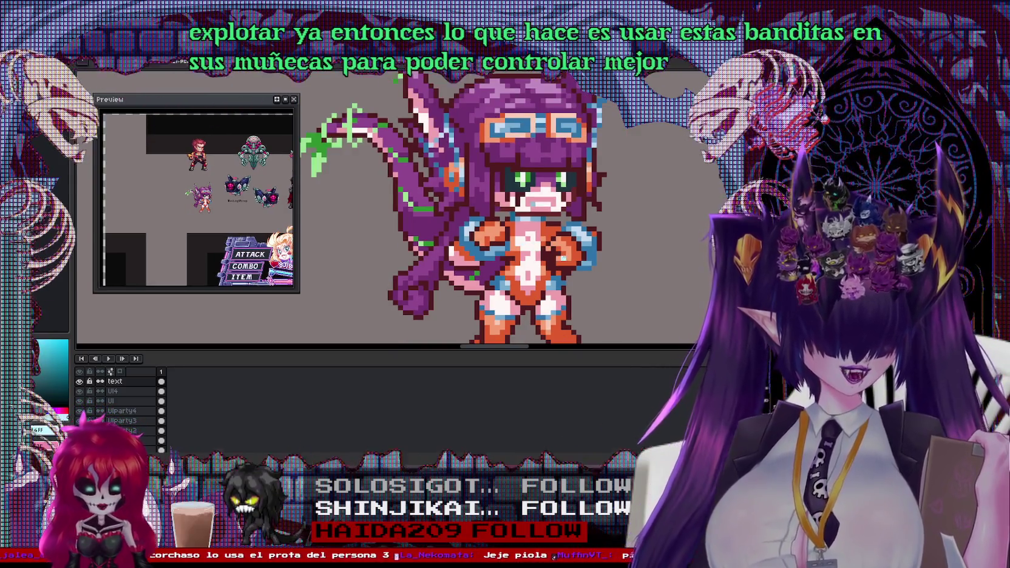
pyautogui.scroll(-1, 563, 258)
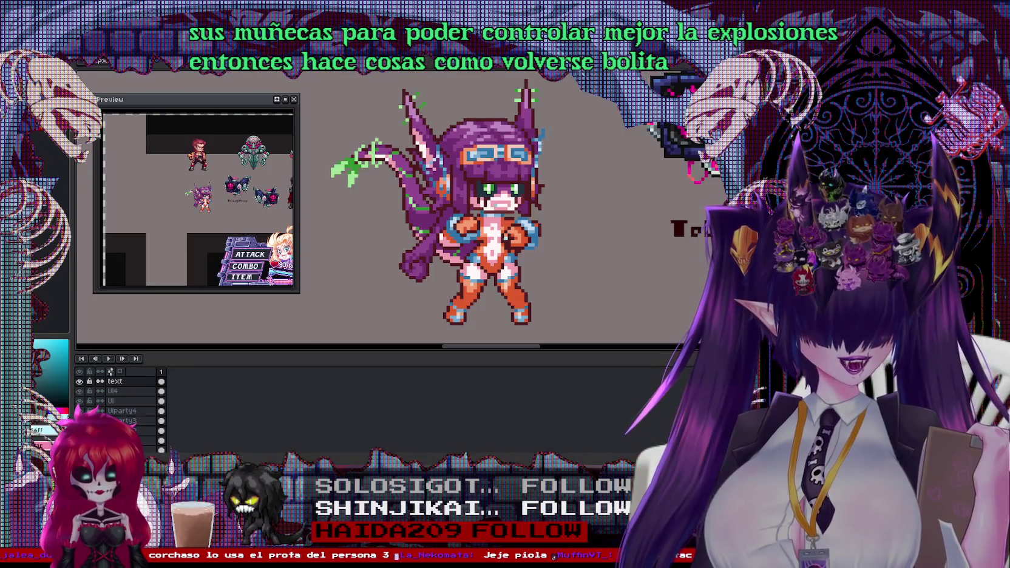
pyautogui.scroll(-1, 554, 231)
pyautogui.moveTo(627, 243); pyautogui.dragTo(536, 226)
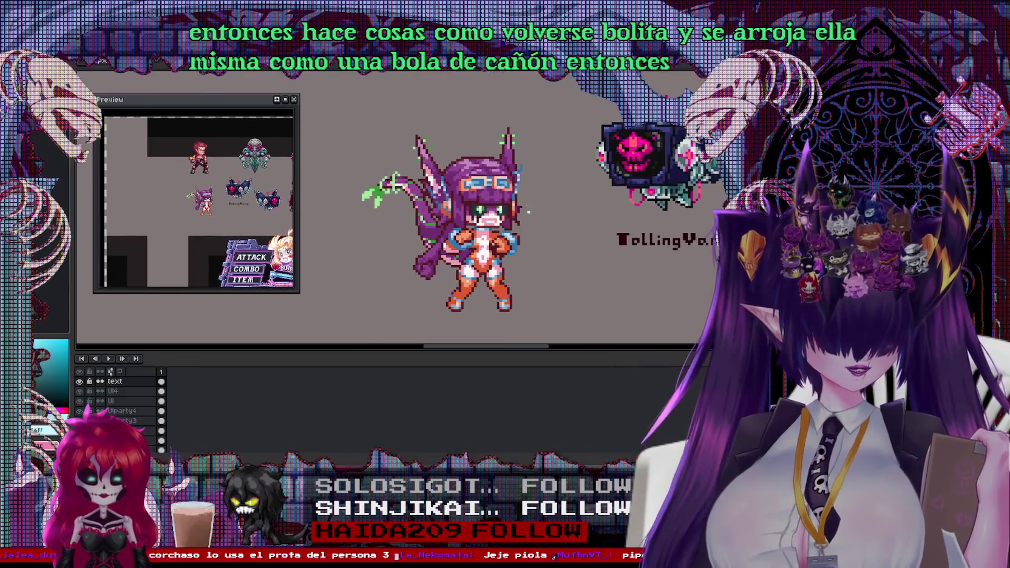
pyautogui.hotkey('ctrl', 'Tab')
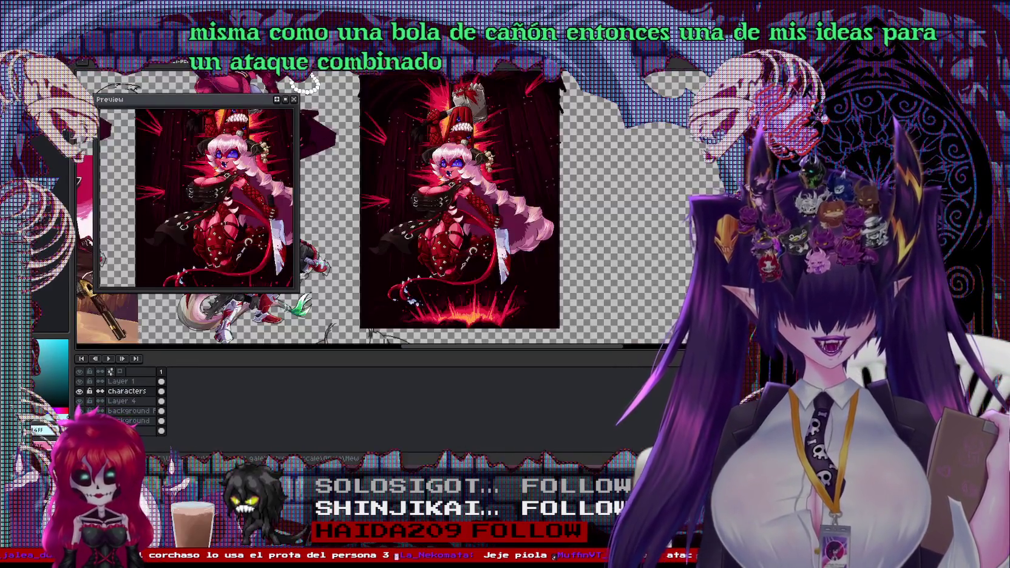
# Step: Return to the battle mock-up, pan TellingVamp into view, then switch to Godot's script editor
pyautogui.hotkey('ctrl', 'Tab')
pyautogui.moveTo(693, 243); pyautogui.dragTo(643, 237)
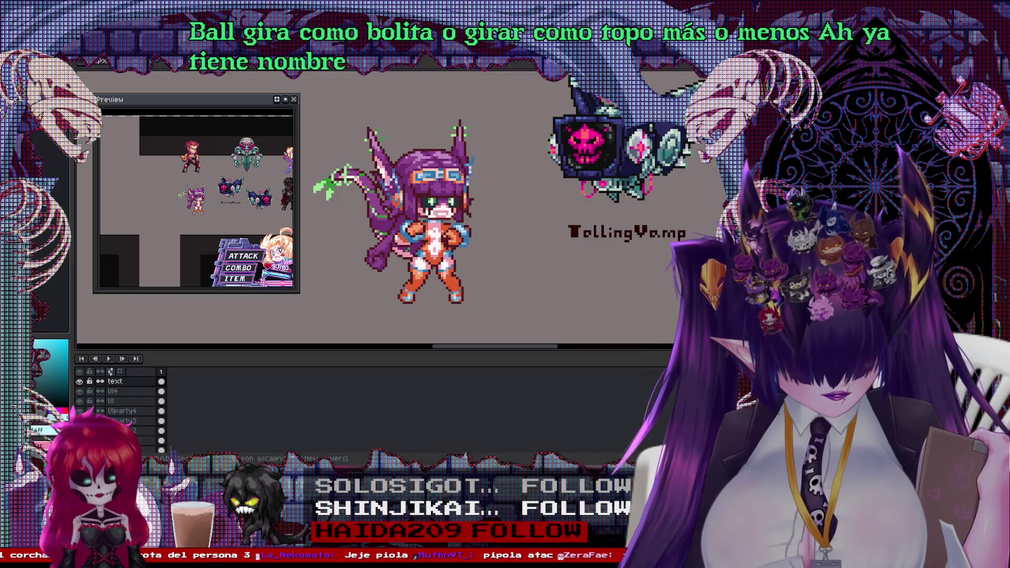
pyautogui.hotkey('alt', 'Tab')
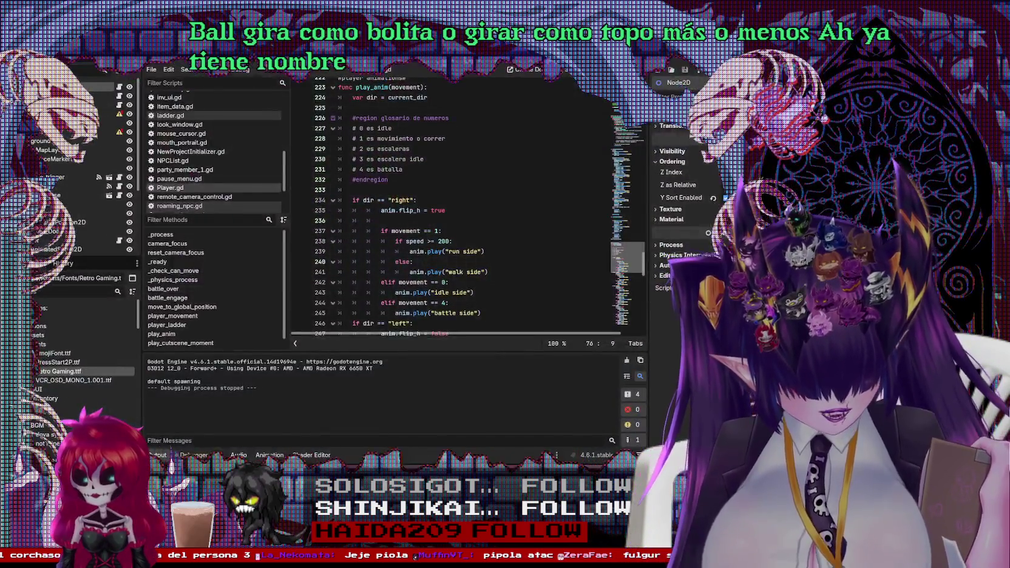
# Step: Play-test a new game, walking the girl right, down and left into the corridor, then stop
pyautogui.click(670, 65)
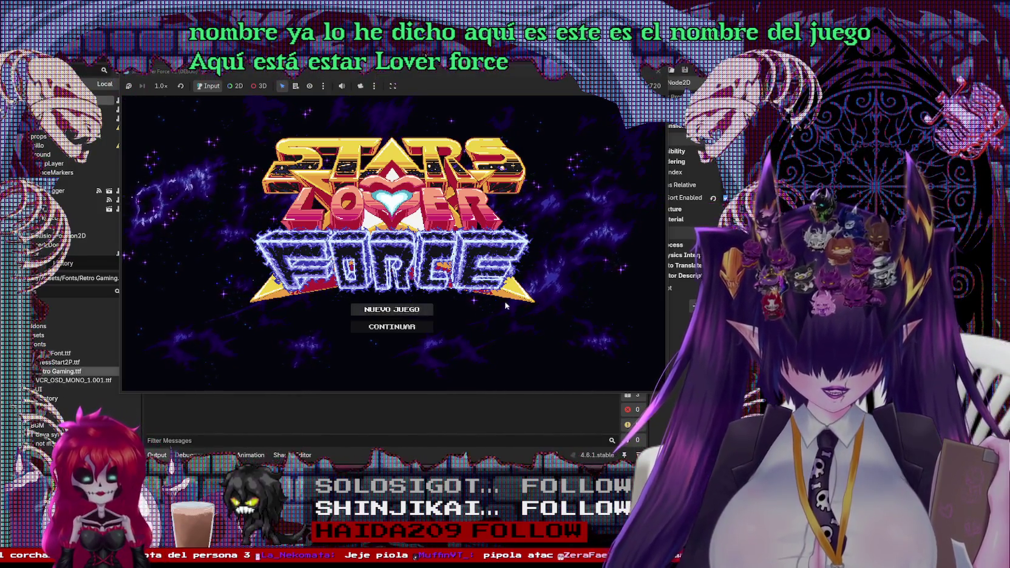
pyautogui.press('Return')
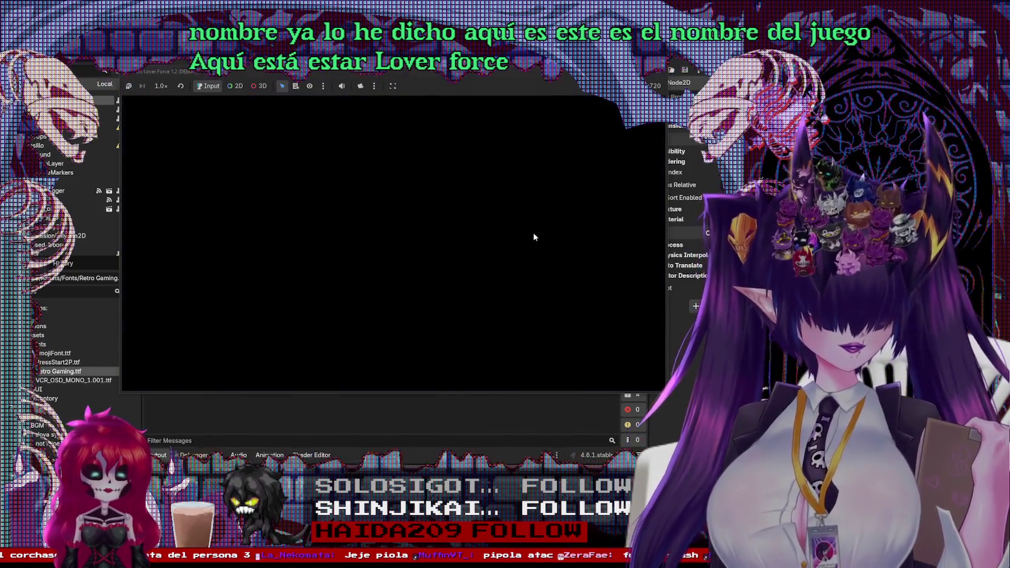
pyautogui.press('Right')
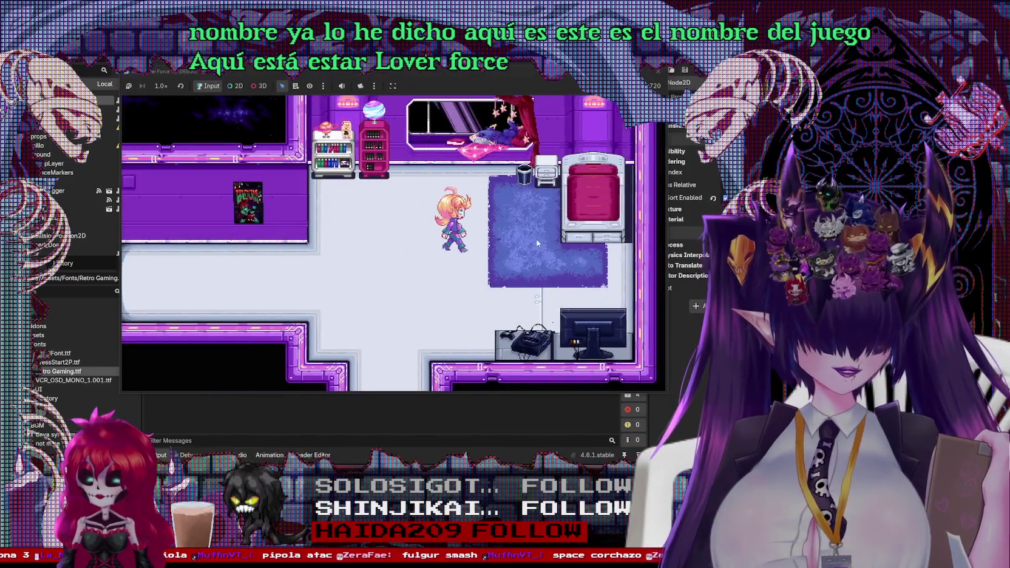
pyautogui.press('Down')
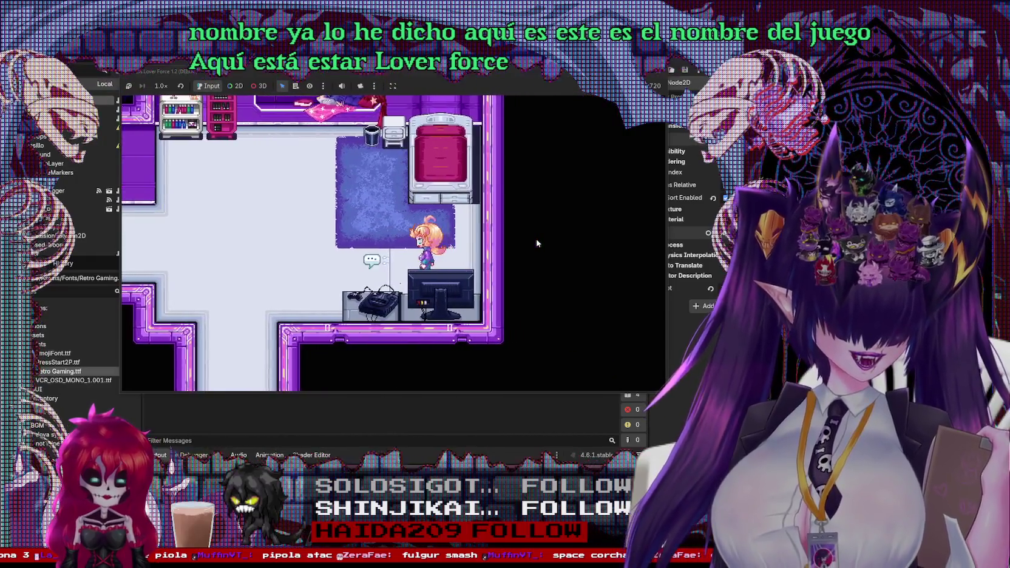
pyautogui.press('Left')
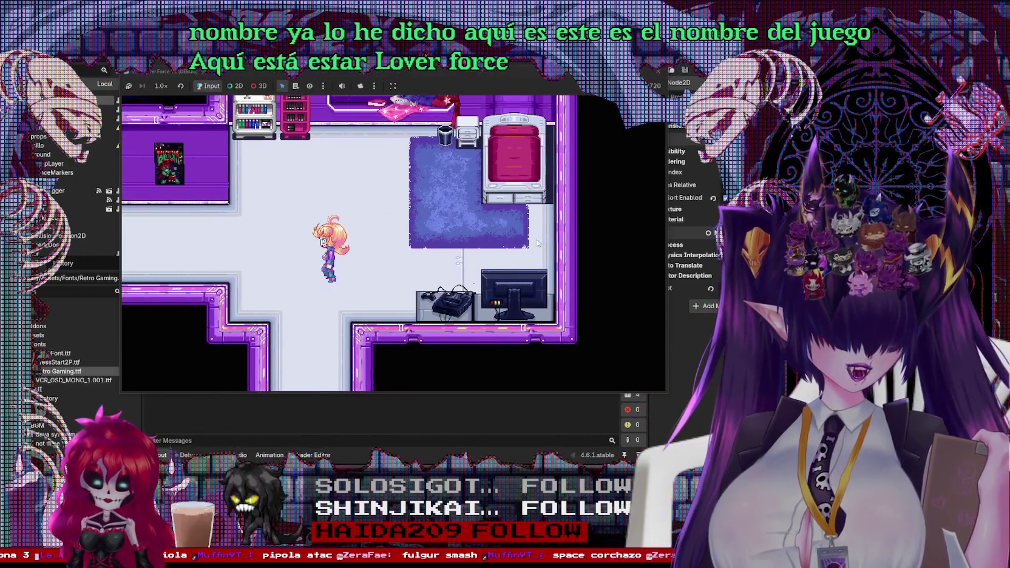
pyautogui.press('Left')
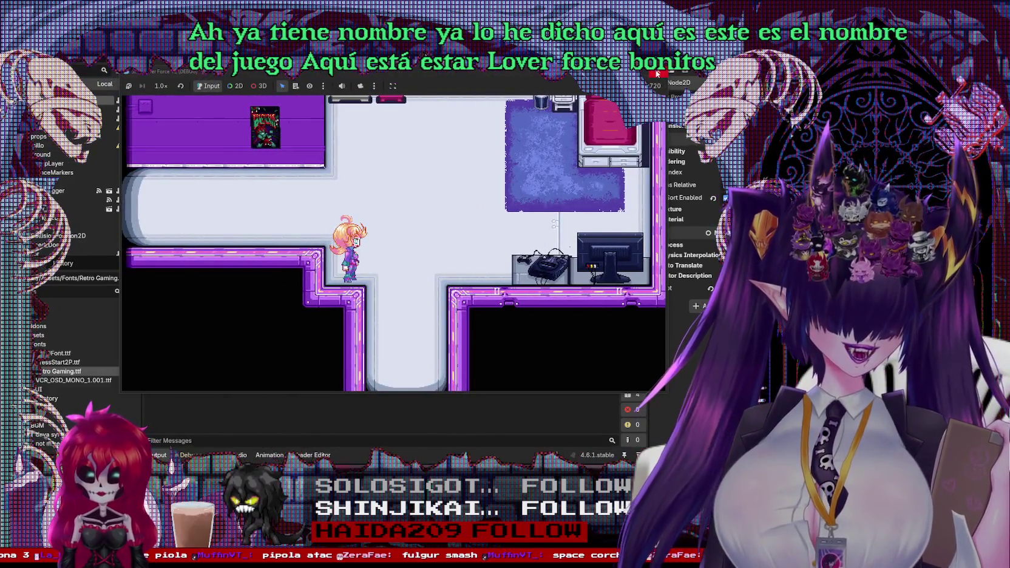
pyautogui.click(656, 74)
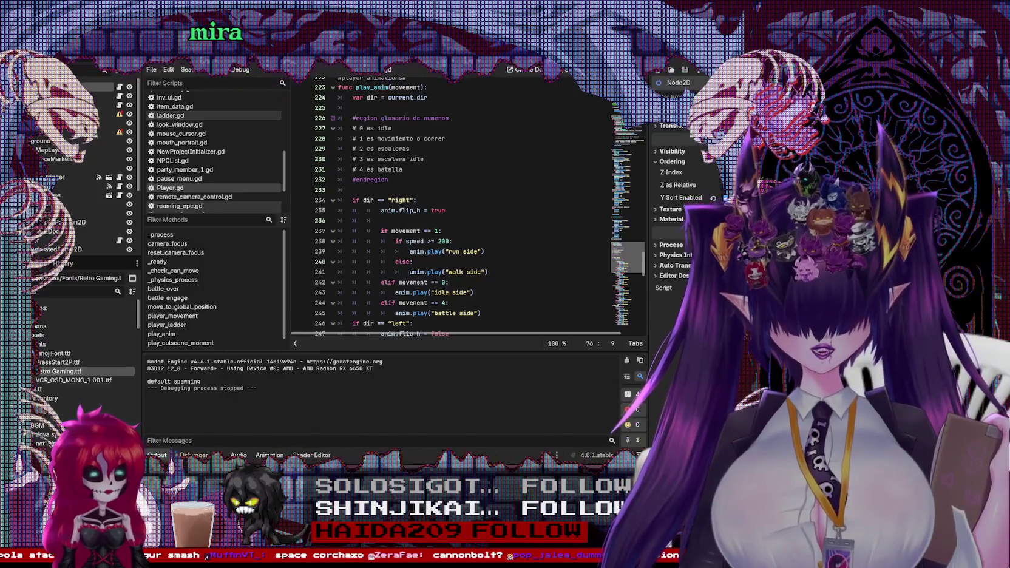
pyautogui.hotkey('alt', 'Tab')
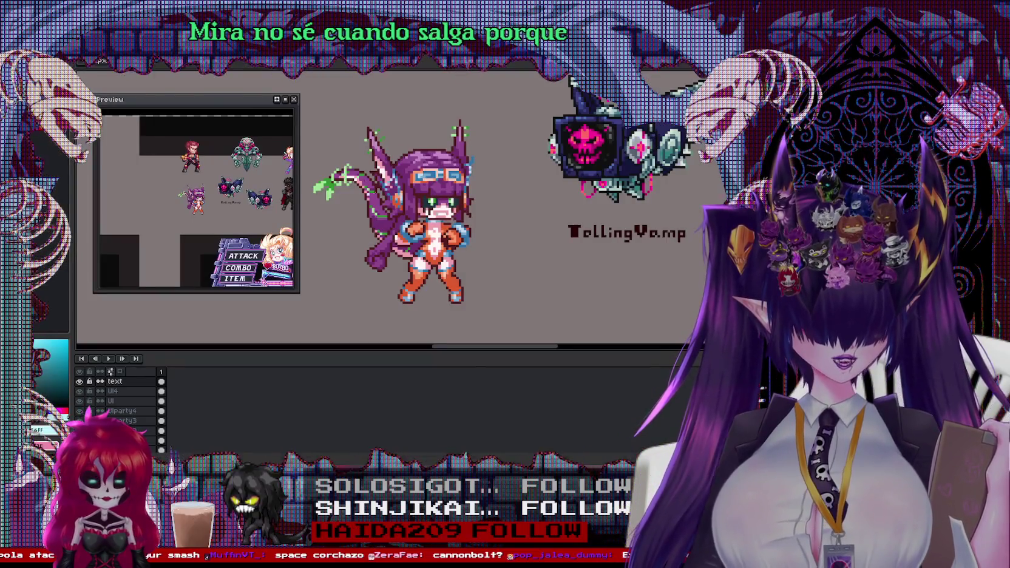
# Step: Pan and zoom around the sprite sheet until the ATTACK/COMBO/ITEM battle menu is in view
pyautogui.hscroll(3, 486, 212)
pyautogui.scroll(1, 486, 213)
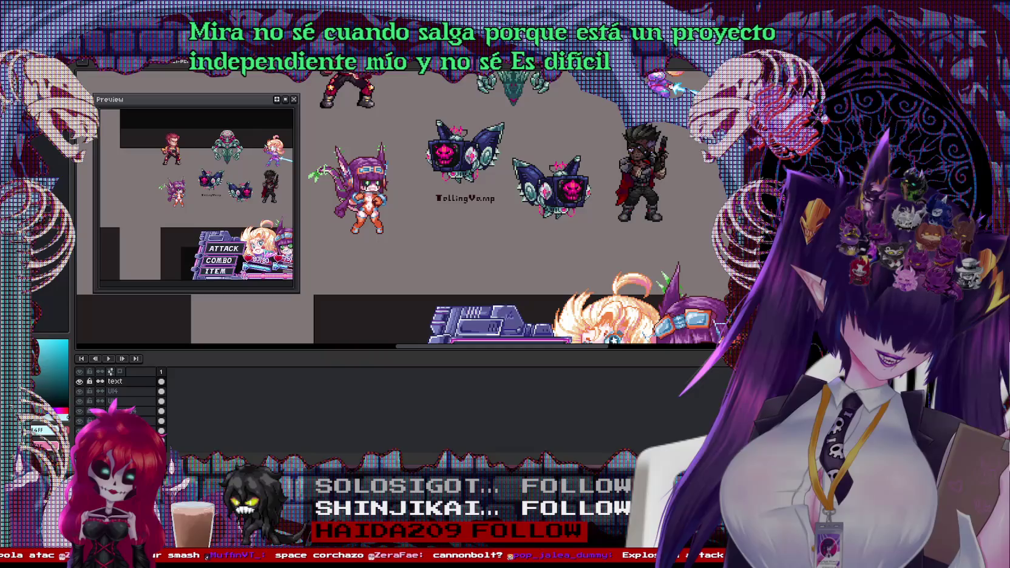
pyautogui.moveTo(522, 289)
pyautogui.mouseDown()
pyautogui.moveTo(456, 249)
pyautogui.moveTo(483, 173)
pyautogui.mouseUp()
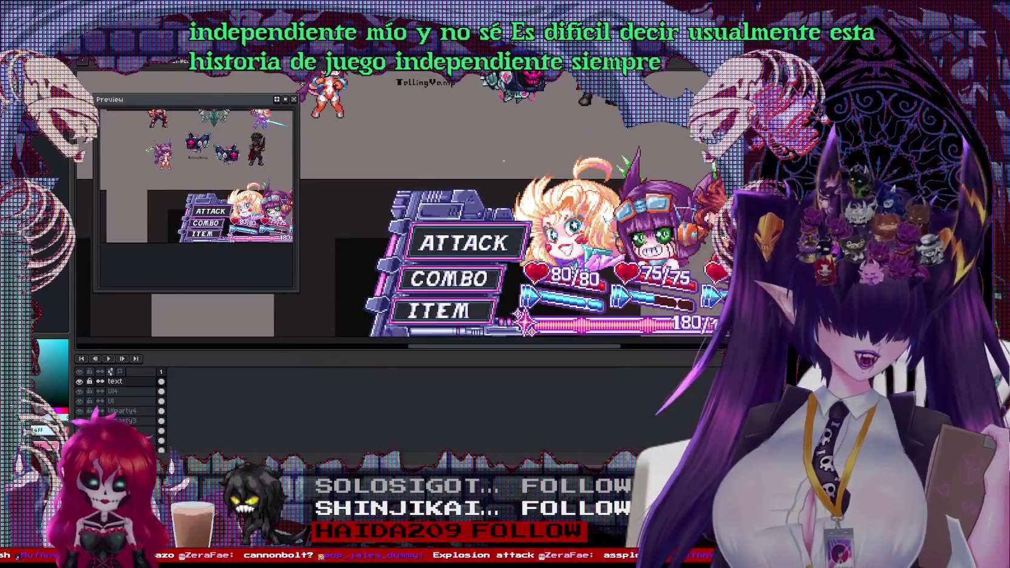
pyautogui.scroll(-1, 458, 191)
pyautogui.scroll(-1, 458, 192)
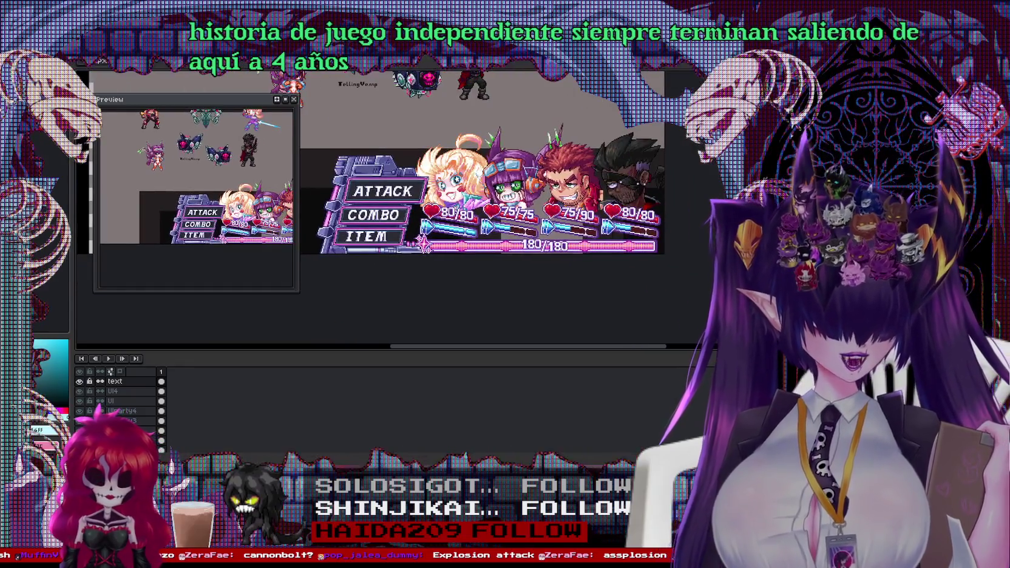
pyautogui.moveTo(458, 194)
pyautogui.mouseDown()
pyautogui.moveTo(476, 201)
pyautogui.moveTo(421, 196)
pyautogui.mouseUp()
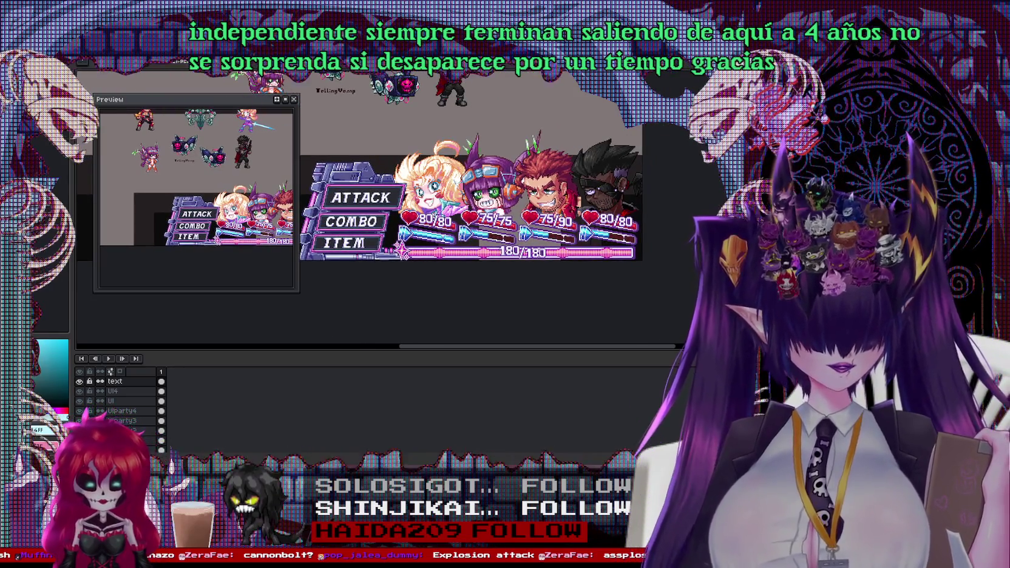
pyautogui.scroll(2, 597, 190)
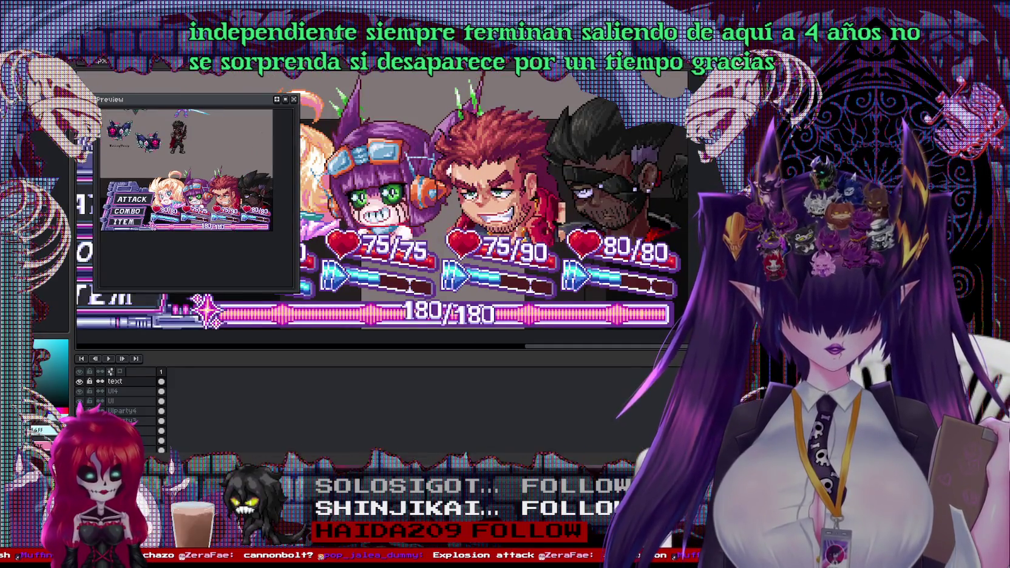
pyautogui.scroll(-2, 597, 190)
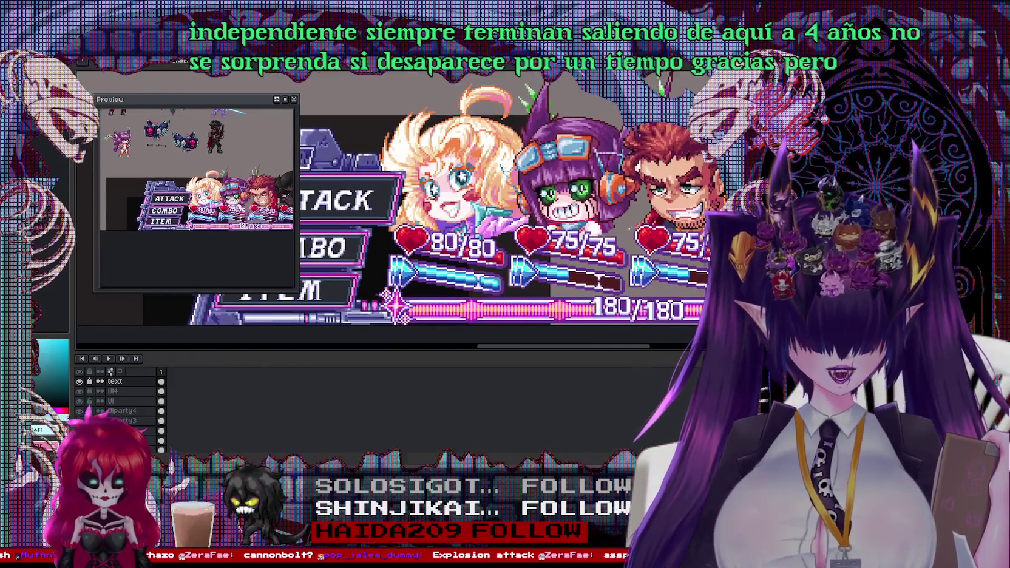
pyautogui.moveTo(425, 201); pyautogui.dragTo(504, 200)
pyautogui.scroll(-1, 392, 209)
pyautogui.scroll(1, 392, 209)
pyautogui.scroll(3, 392, 209)
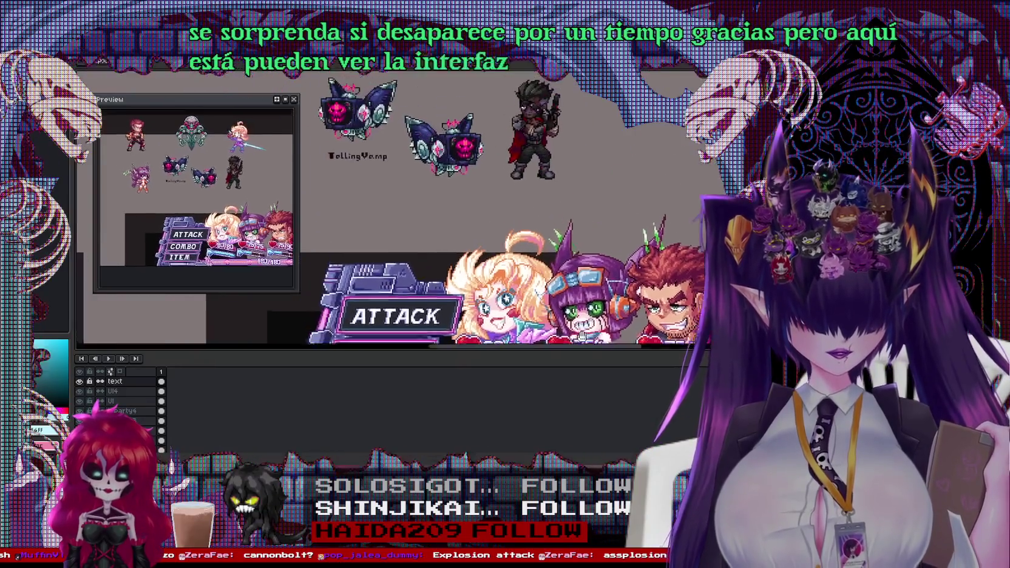
pyautogui.scroll(3, 392, 209)
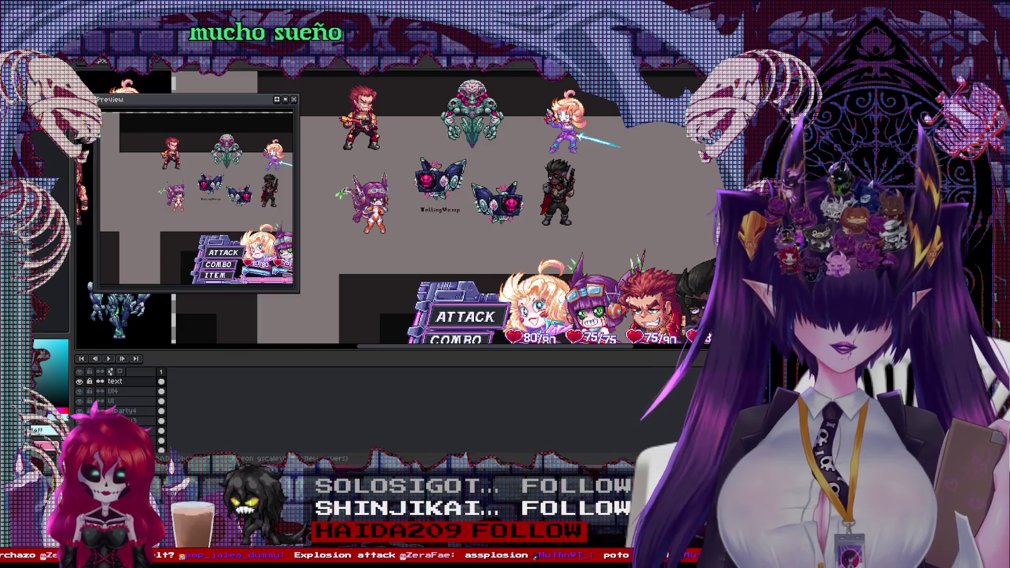
pyautogui.scroll(2, 516, 201)
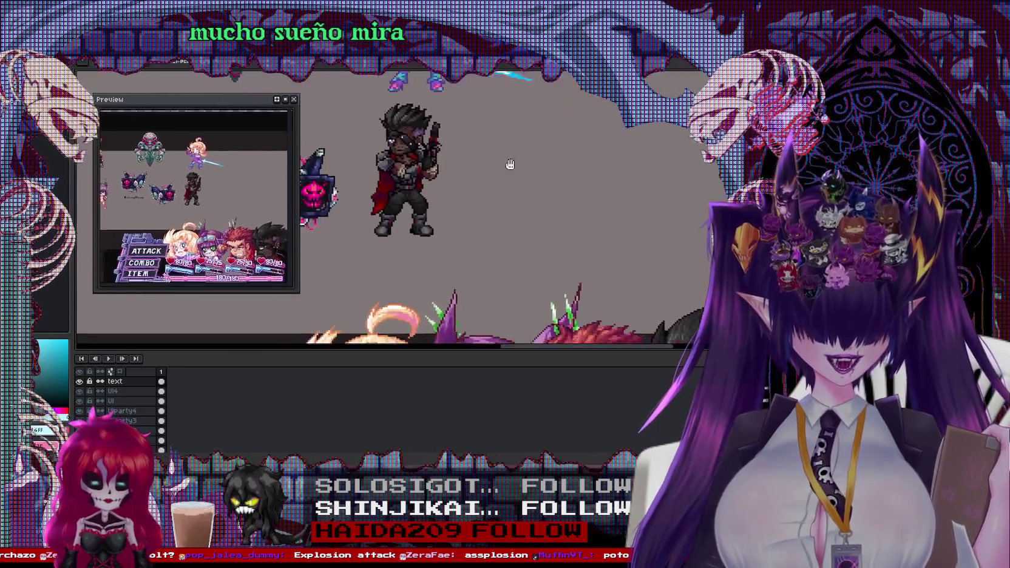
pyautogui.scroll(-1, 820, 372)
pyautogui.scroll(-1, 819, 371)
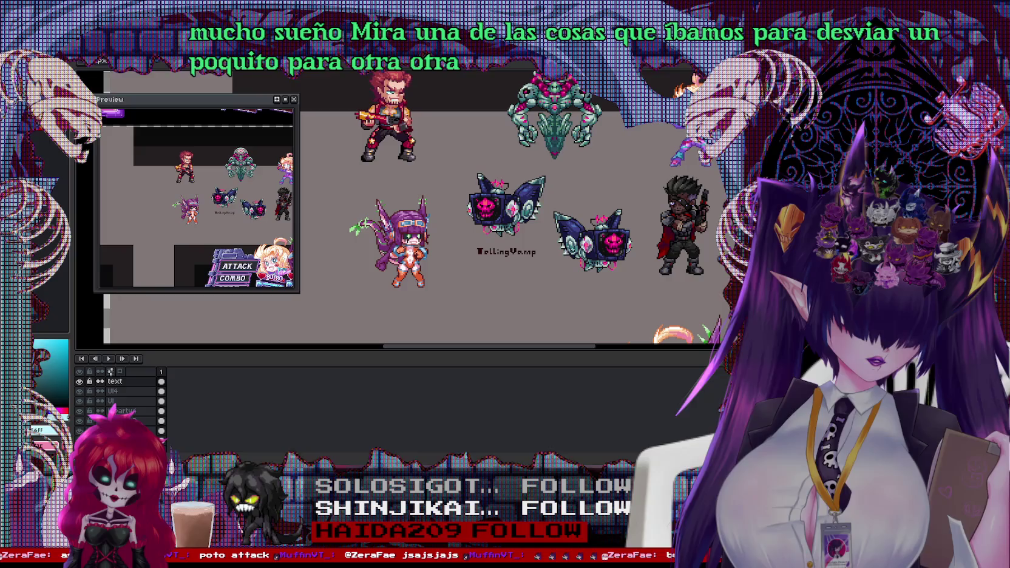
pyautogui.moveTo(667, 212); pyautogui.dragTo(571, 230)
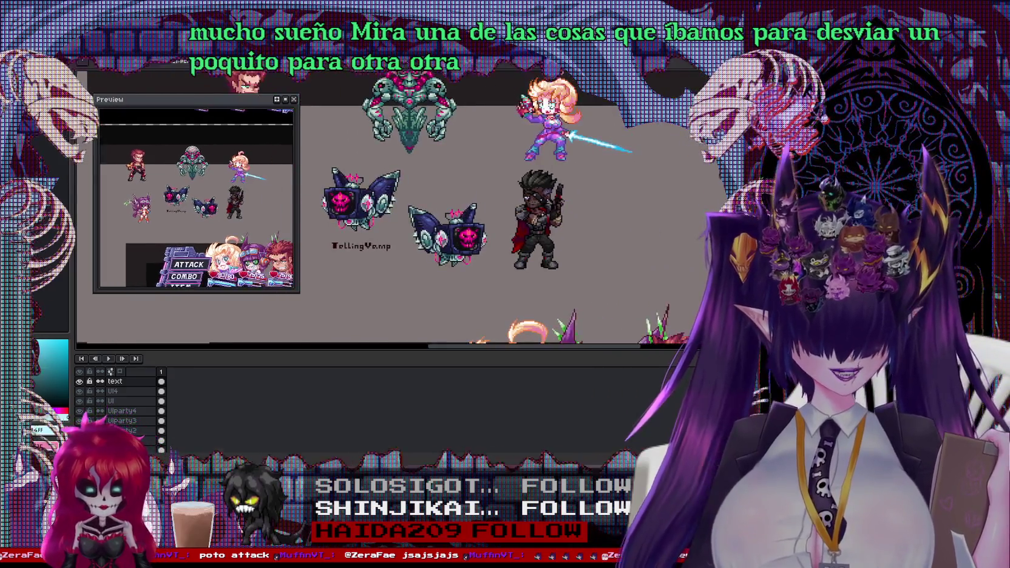
pyautogui.scroll(1, 482, 206)
pyautogui.moveTo(482, 206); pyautogui.dragTo(376, 171)
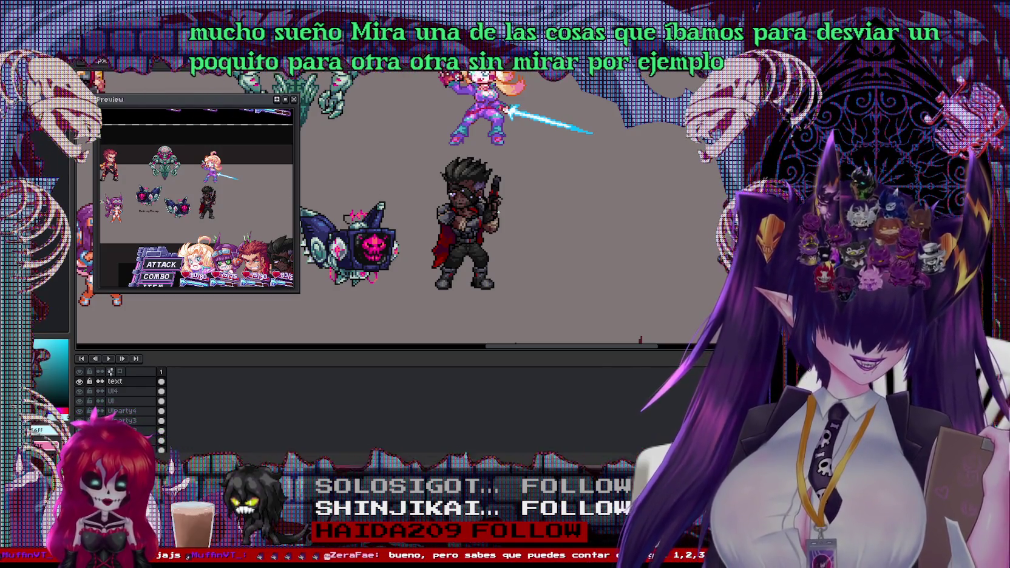
pyautogui.scroll(1, 468, 239)
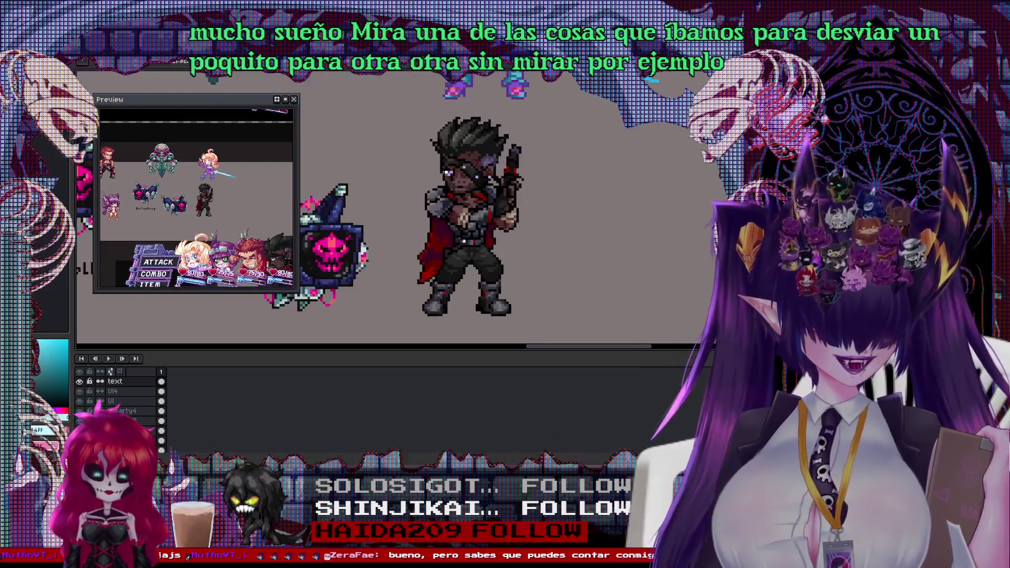
pyautogui.scroll(1, 468, 239)
pyautogui.scroll(-1, 469, 239)
pyautogui.scroll(-1, 469, 240)
pyautogui.scroll(2, 364, 304)
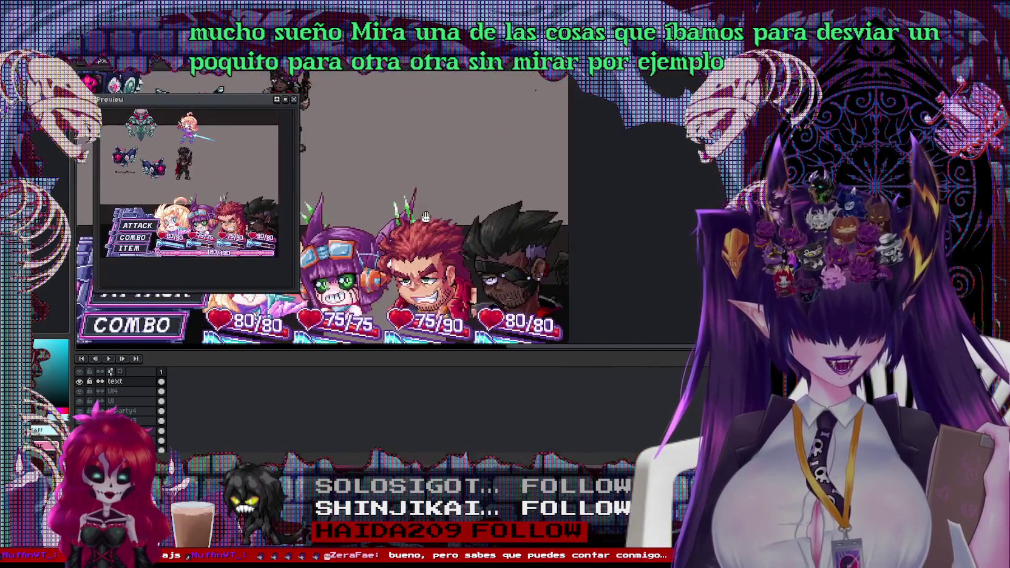
pyautogui.scroll(-2, 364, 304)
pyautogui.scroll(1, 468, 240)
pyautogui.scroll(1, 468, 239)
pyautogui.scroll(1, 468, 239)
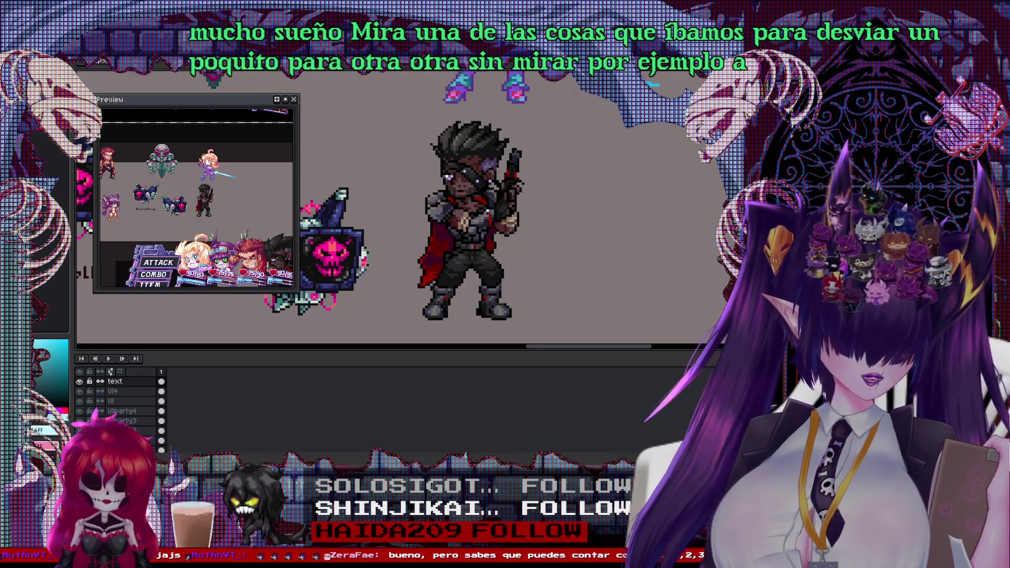
pyautogui.scroll(1, 474, 212)
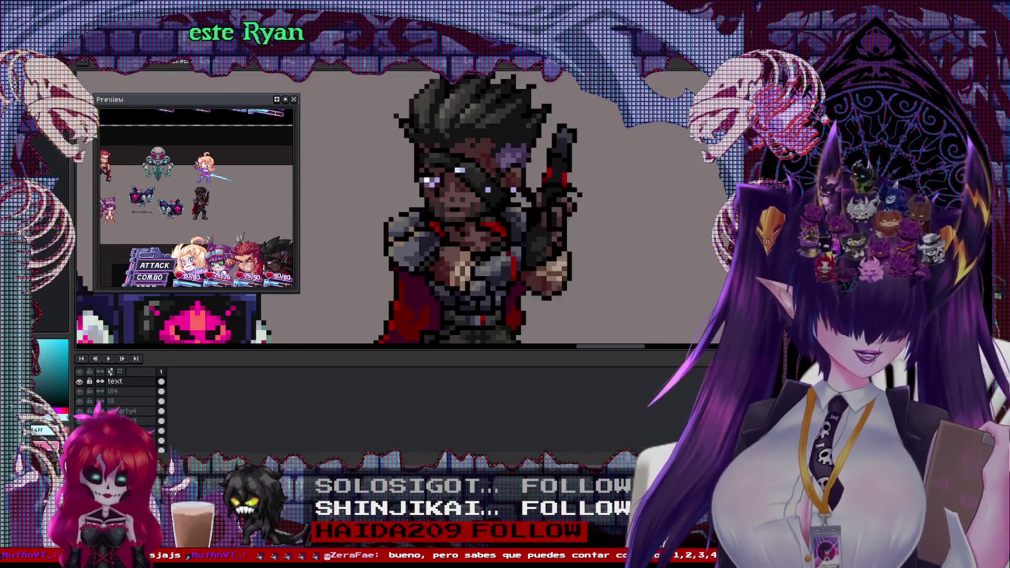
pyautogui.scroll(-1, 511, 226)
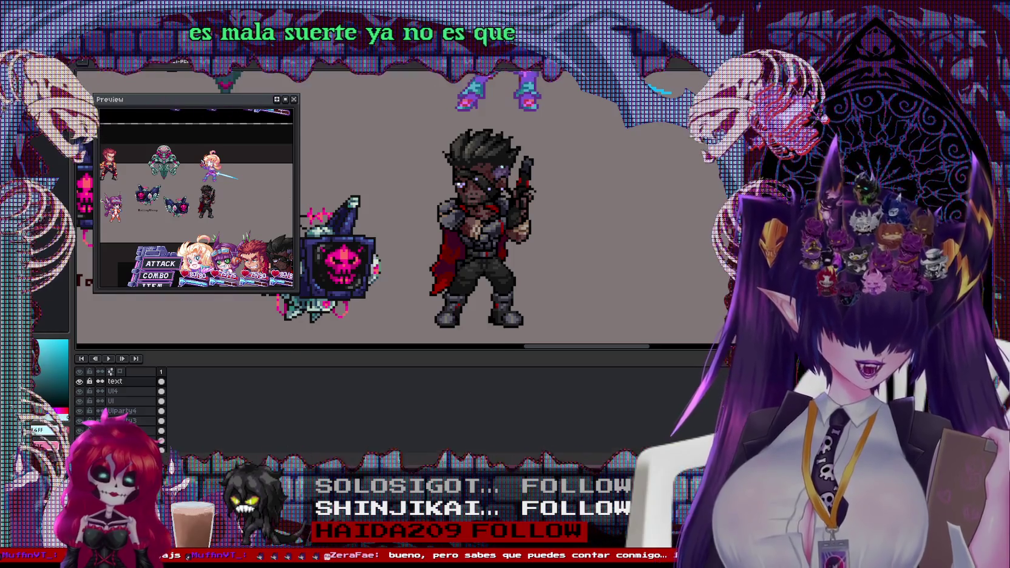
pyautogui.scroll(1, 479, 231)
pyautogui.scroll(-1, 480, 231)
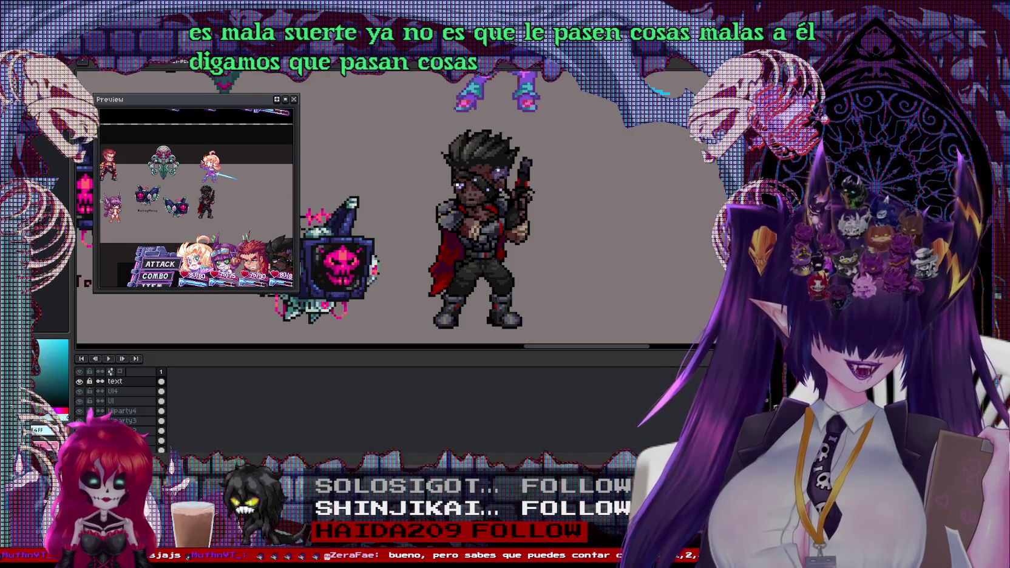
pyautogui.scroll(1, 511, 181)
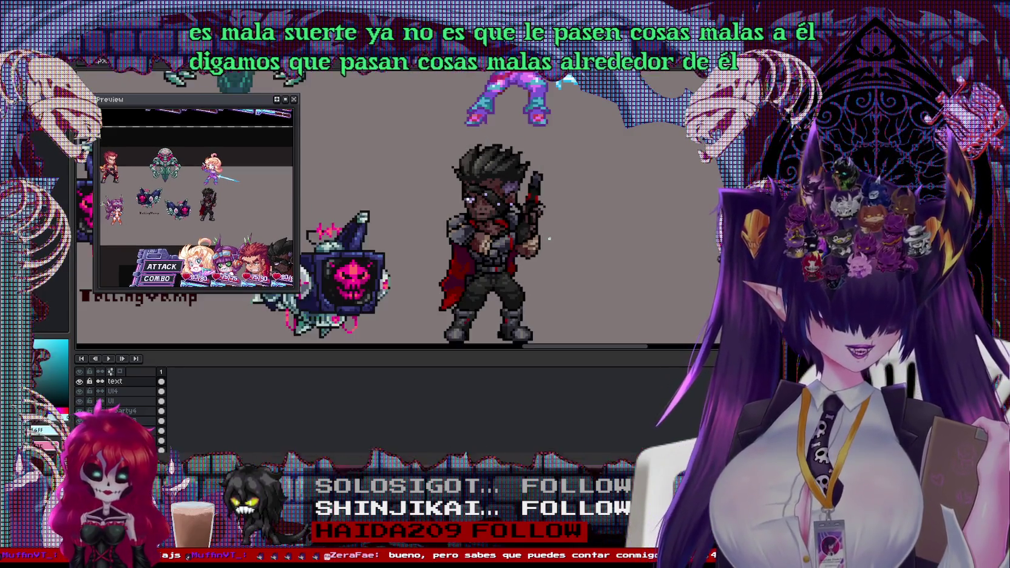
pyautogui.moveTo(582, 302); pyautogui.dragTo(526, 257)
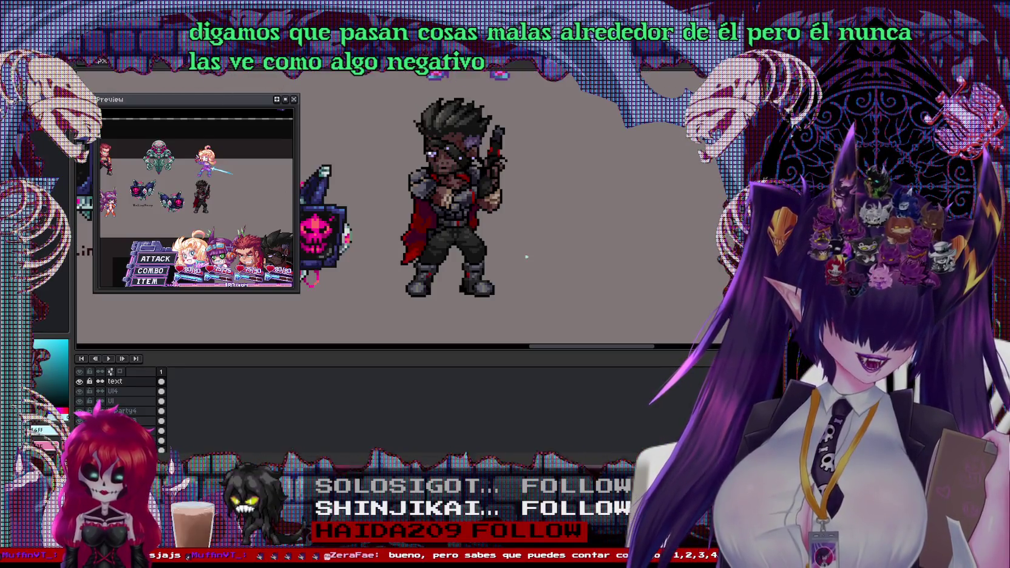
pyautogui.scroll(-1, 526, 257)
pyautogui.moveTo(526, 257); pyautogui.dragTo(409, 261)
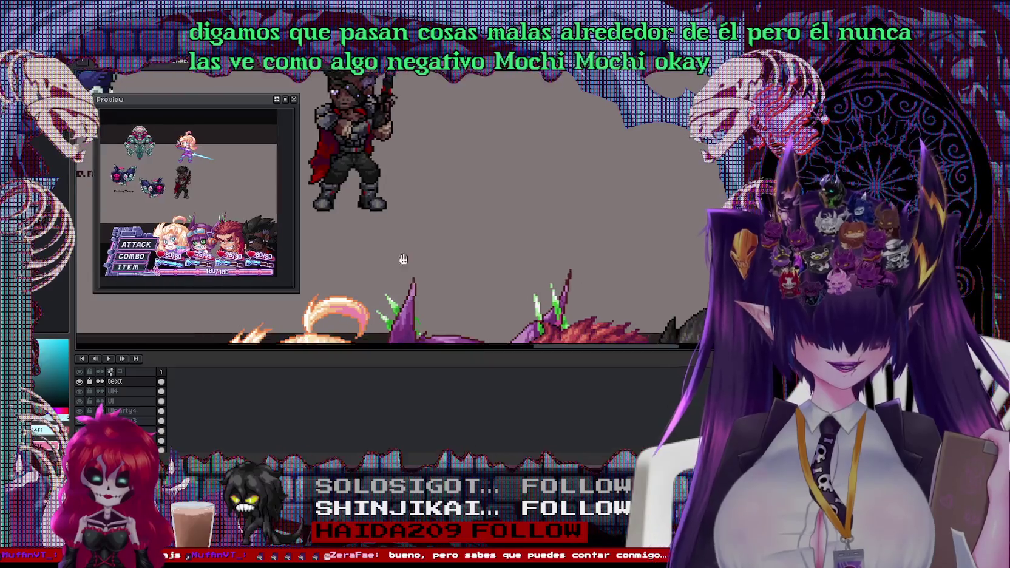
pyautogui.scroll(2, 409, 261)
pyautogui.scroll(1, 408, 261)
pyautogui.scroll(1, 408, 261)
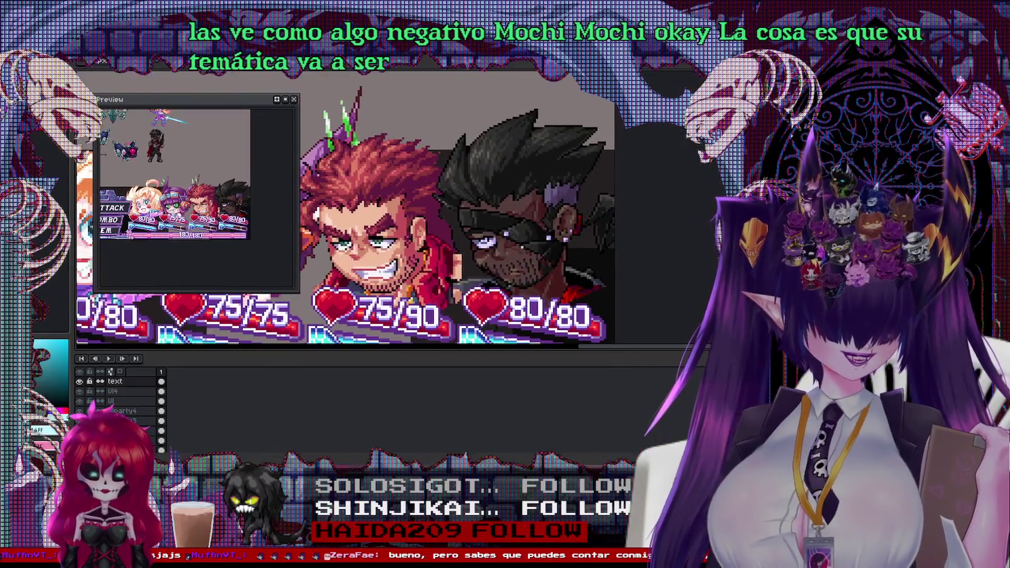
pyautogui.scroll(-3, 388, 182)
pyautogui.scroll(1, 388, 182)
pyautogui.scroll(1, 388, 182)
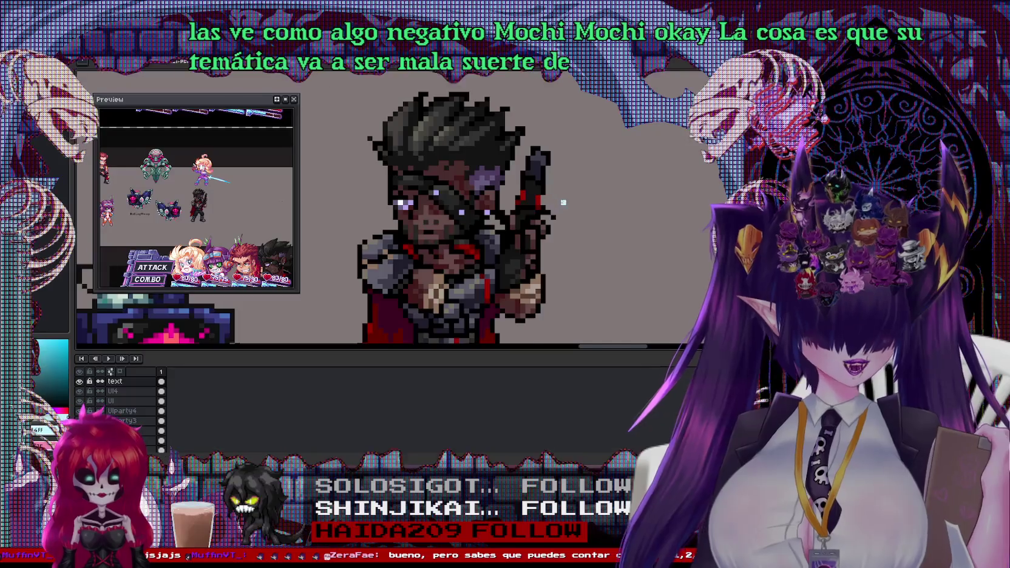
pyautogui.scroll(1, 389, 182)
pyautogui.scroll(-1, 413, 195)
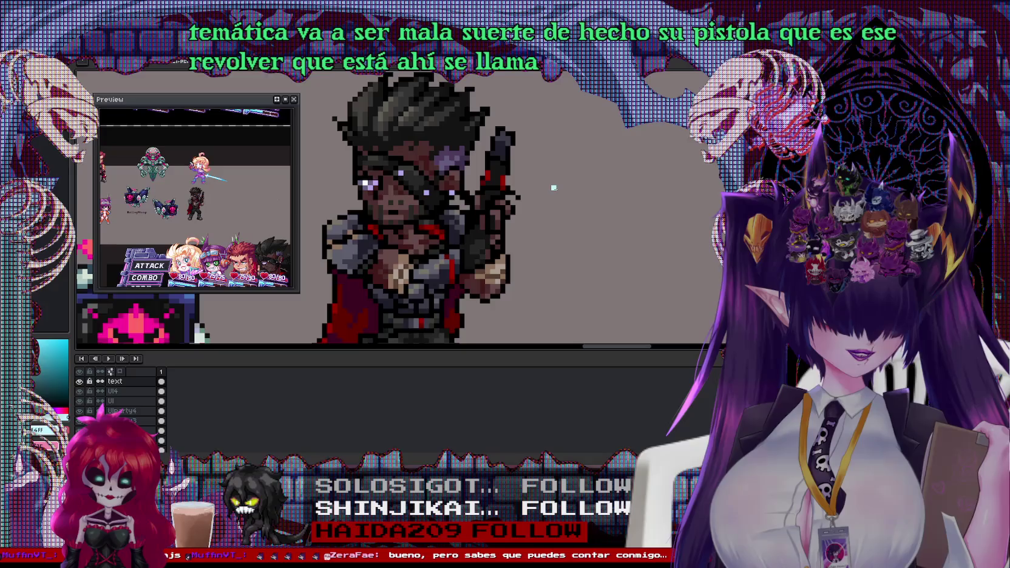
pyautogui.scroll(-1, 537, 220)
pyautogui.scroll(-1, 536, 220)
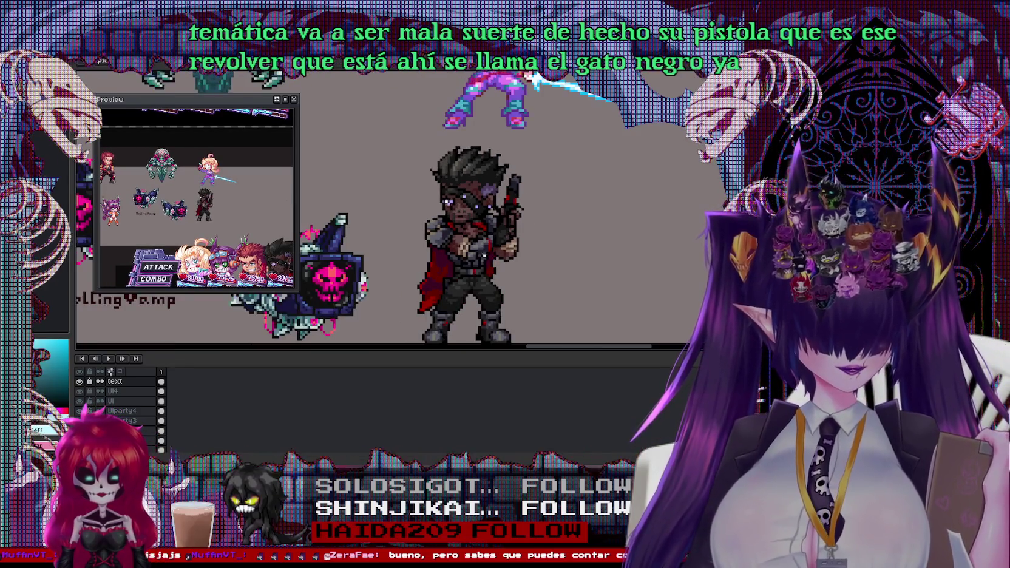
pyautogui.moveTo(471, 243); pyautogui.dragTo(499, 225)
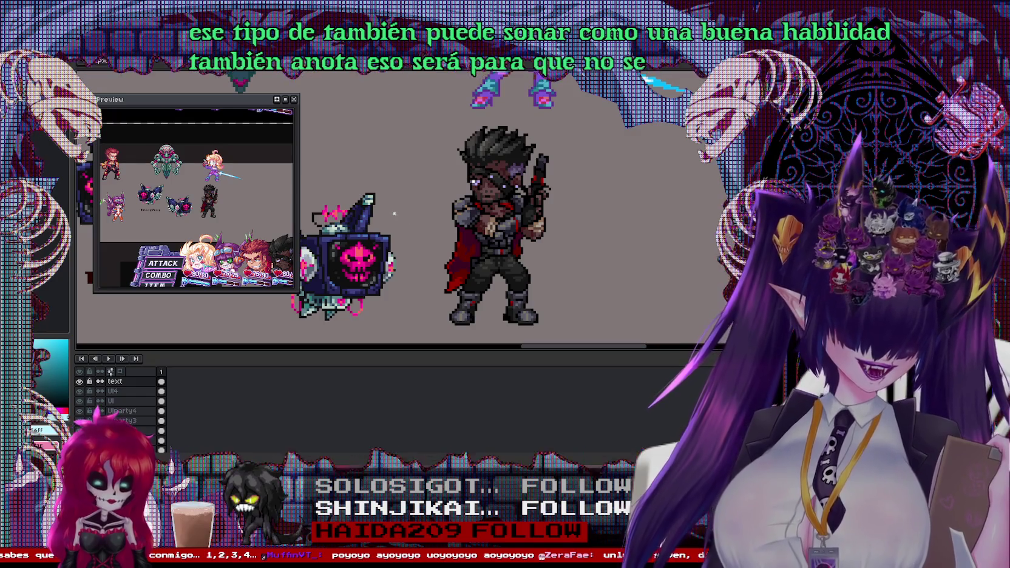
pyautogui.scroll(-1, 425, 194)
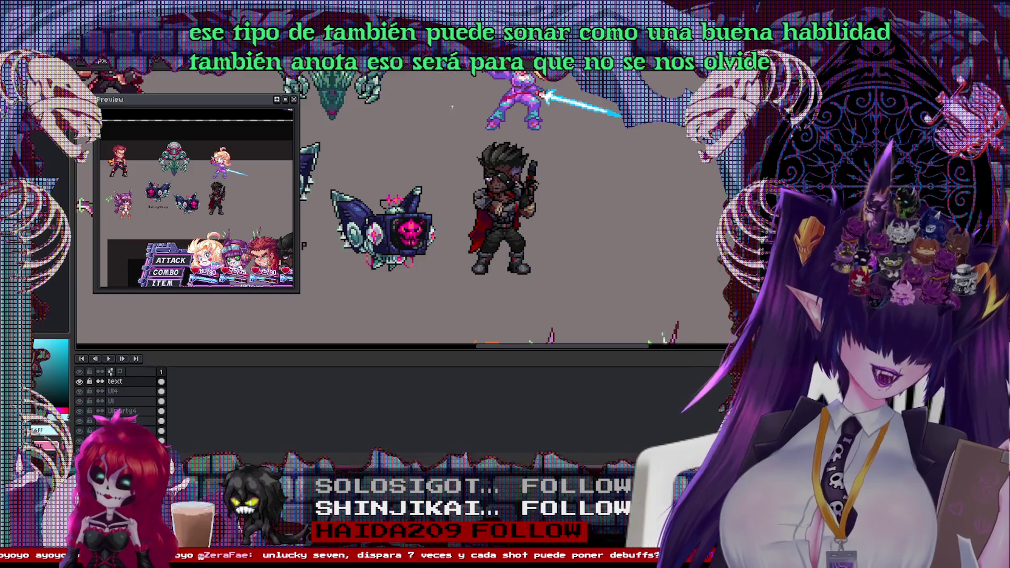
pyautogui.scroll(-3, 401, 206)
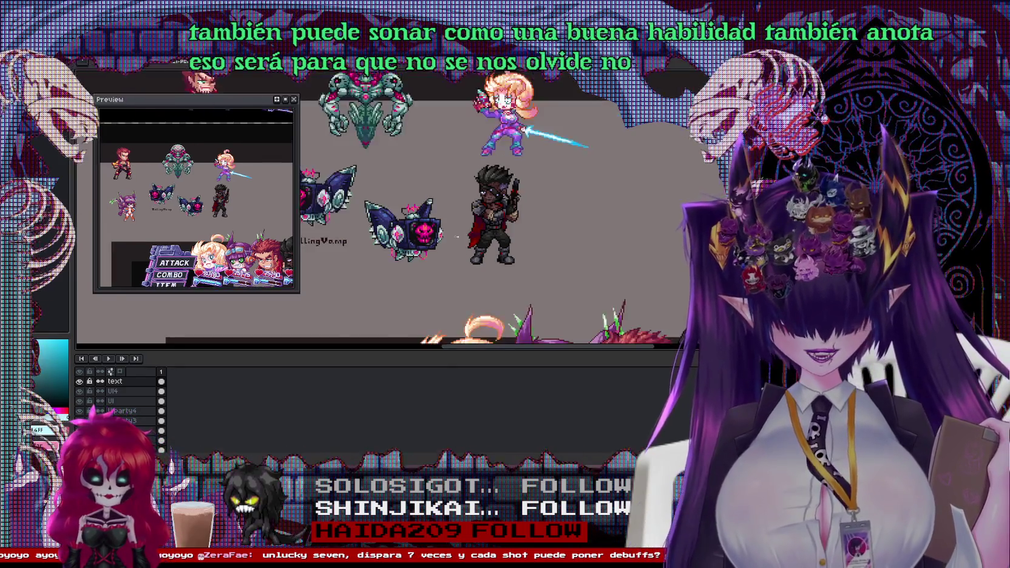
pyautogui.scroll(2, 587, 225)
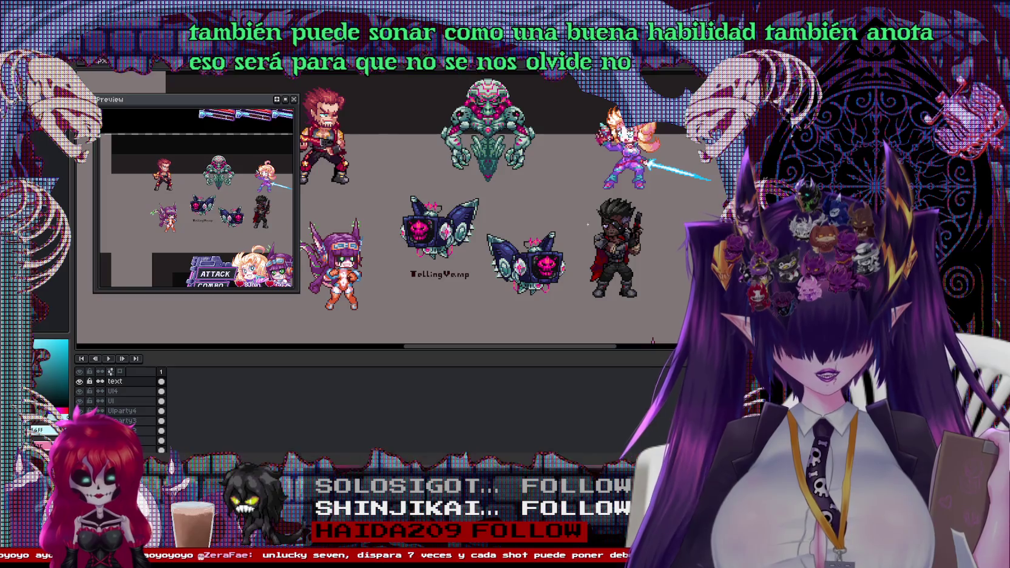
pyautogui.scroll(-2, 571, 229)
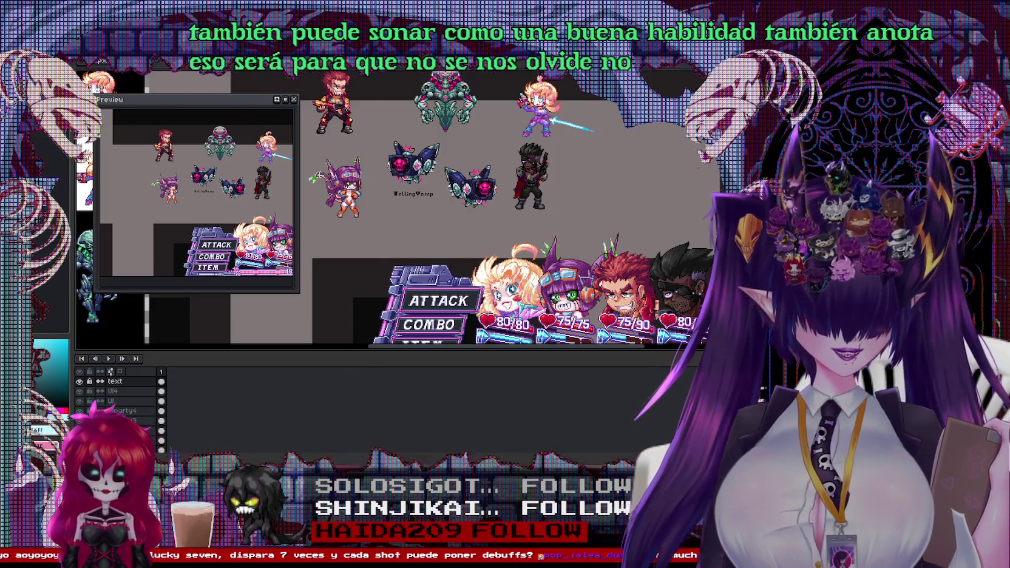
pyautogui.scroll(2, 425, 212)
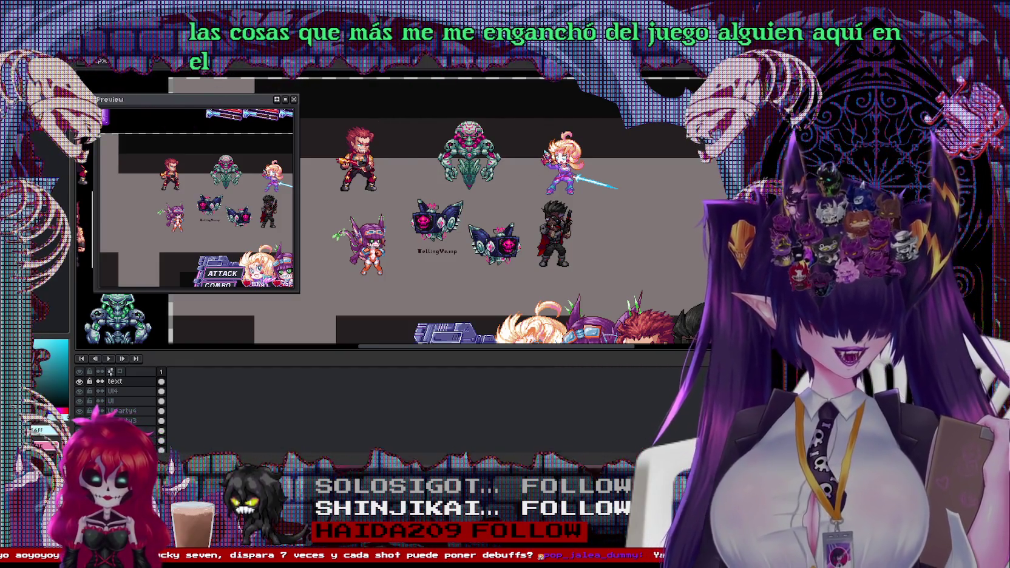
pyautogui.scroll(1, 498, 212)
pyautogui.scroll(1, 498, 213)
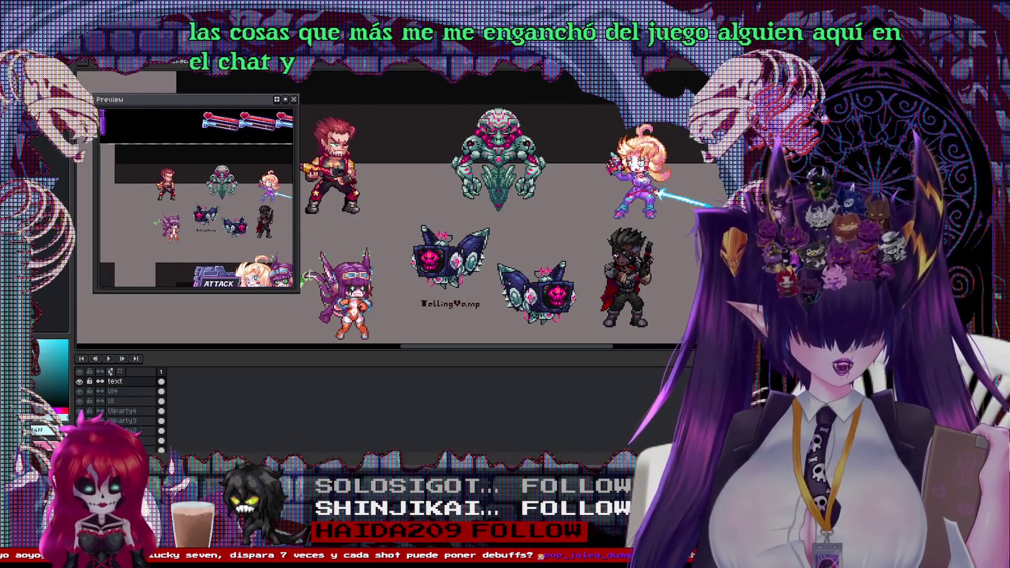
pyautogui.moveTo(425, 213); pyautogui.dragTo(476, 192)
pyautogui.hscroll(2, 395, 213)
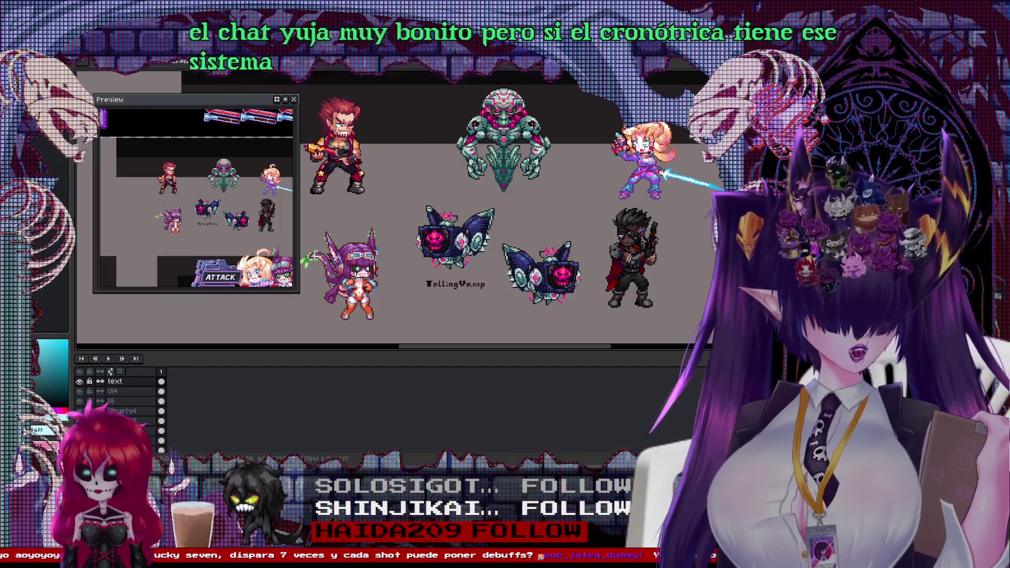
# Step: Switch to the blonde girl's sprite, show frame 10 and pan the Preview to its red baseline
pyautogui.click(265, 72)
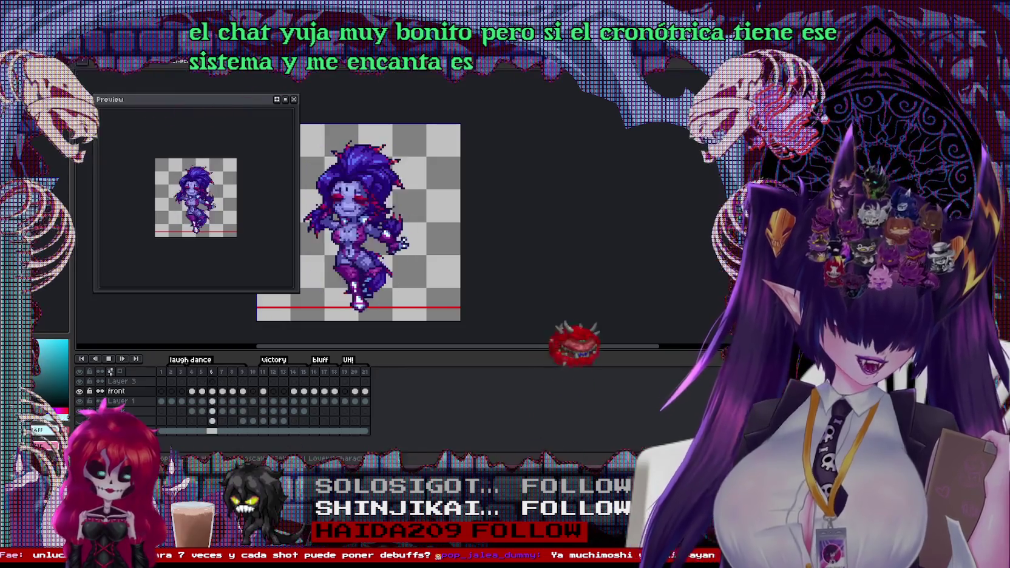
pyautogui.hotkey('ctrl', 'Tab')
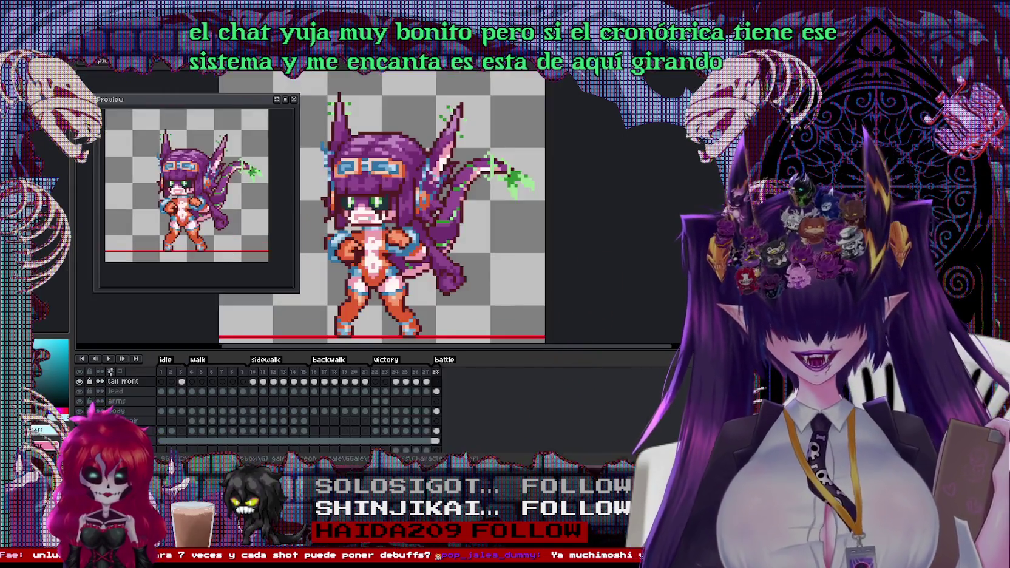
pyautogui.hotkey('ctrl', 'Tab')
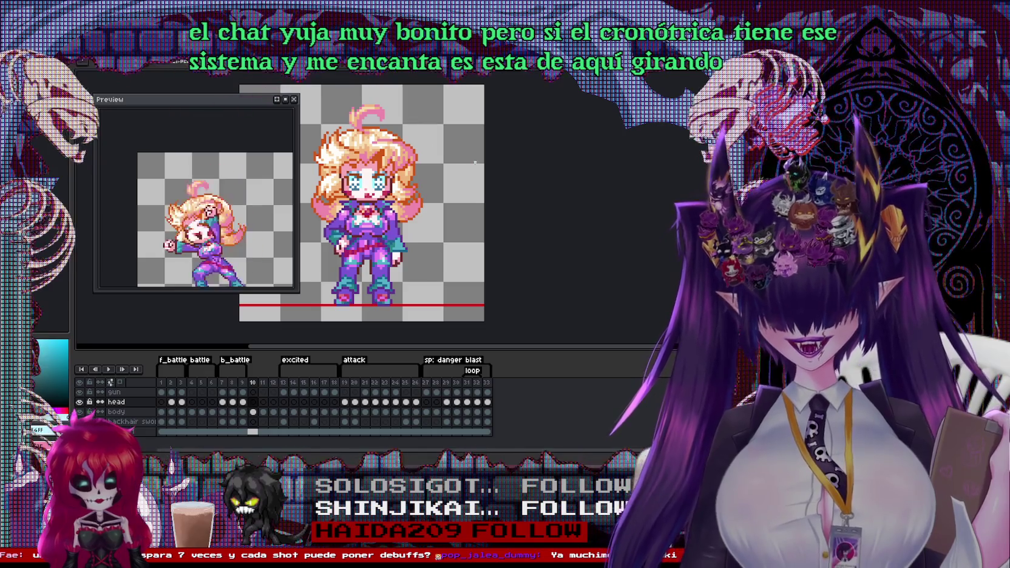
pyautogui.click(255, 387)
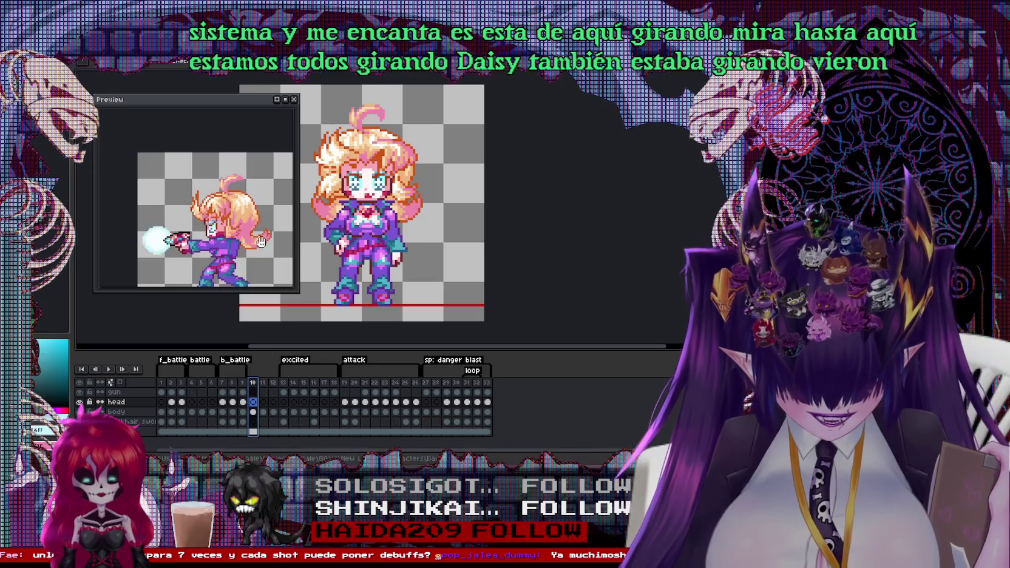
pyautogui.moveTo(255, 236); pyautogui.dragTo(246, 193)
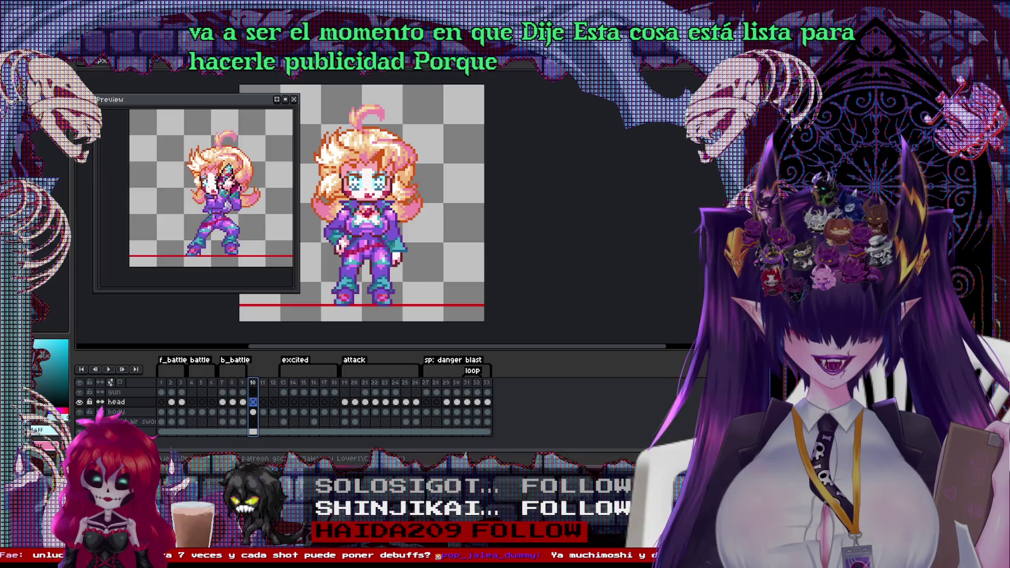
# Step: Step through frames 31, 32 and 33 at the end of the sp: danger blast tag
pyautogui.moveTo(435, 236); pyautogui.dragTo(496, 242)
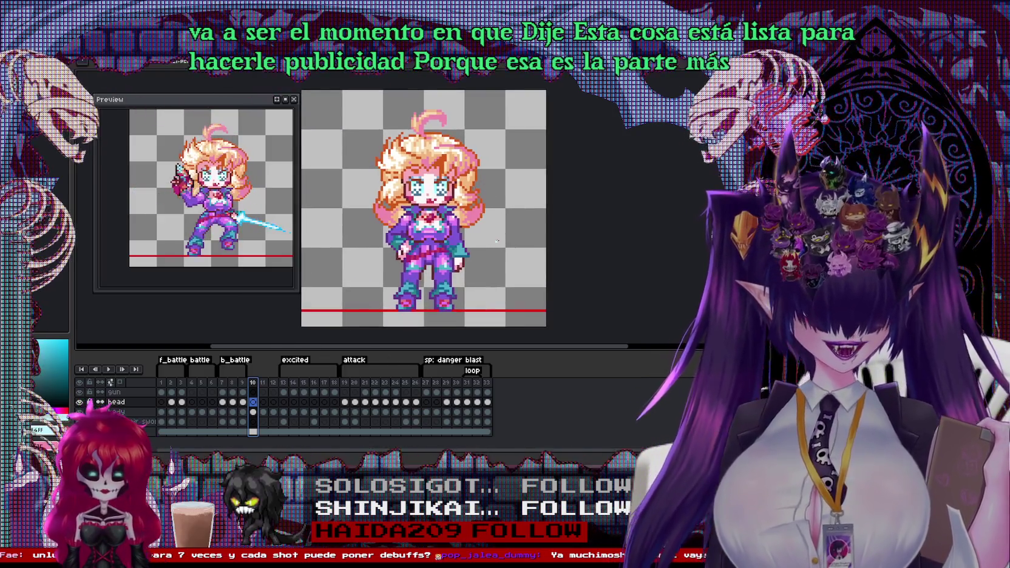
pyautogui.click(466, 383)
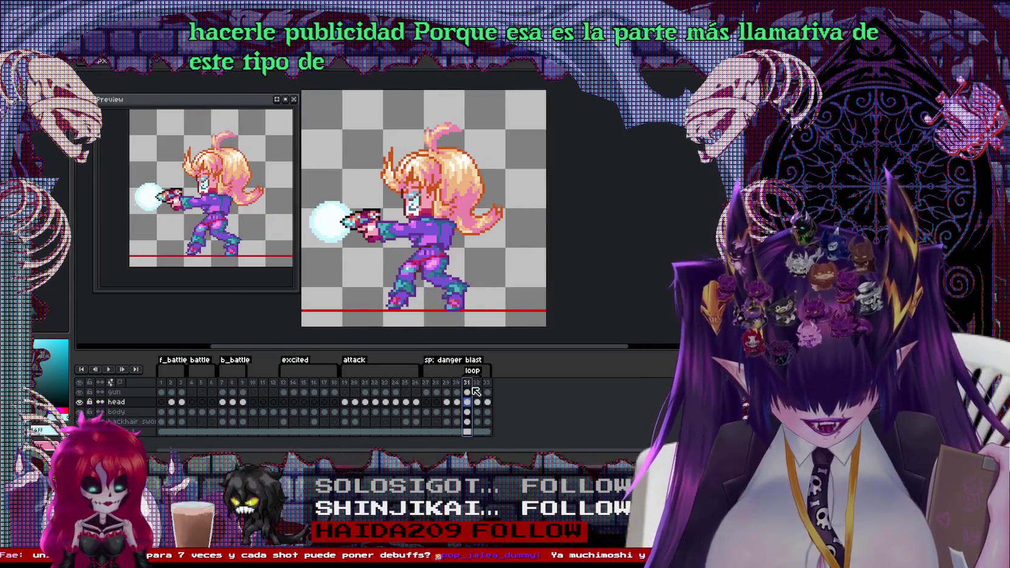
pyautogui.click(478, 392)
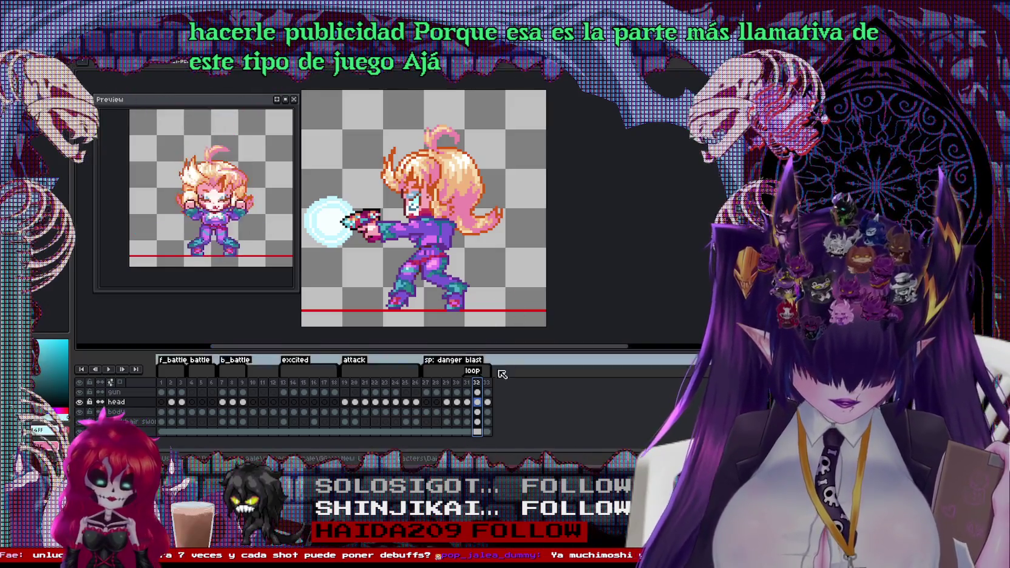
pyautogui.click(488, 392)
pyautogui.scroll(2, 485, 303)
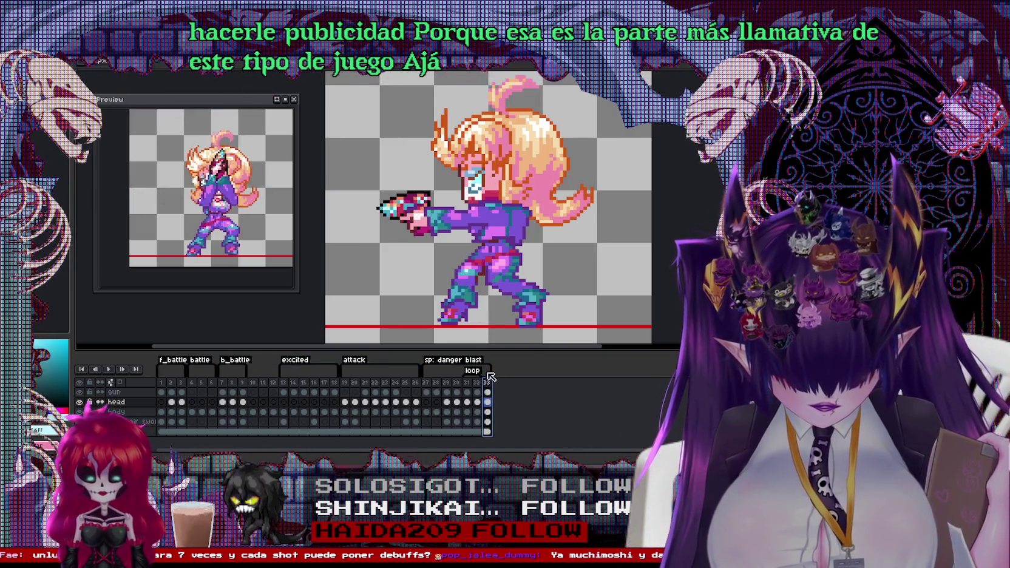
pyautogui.scroll(-1, 488, 210)
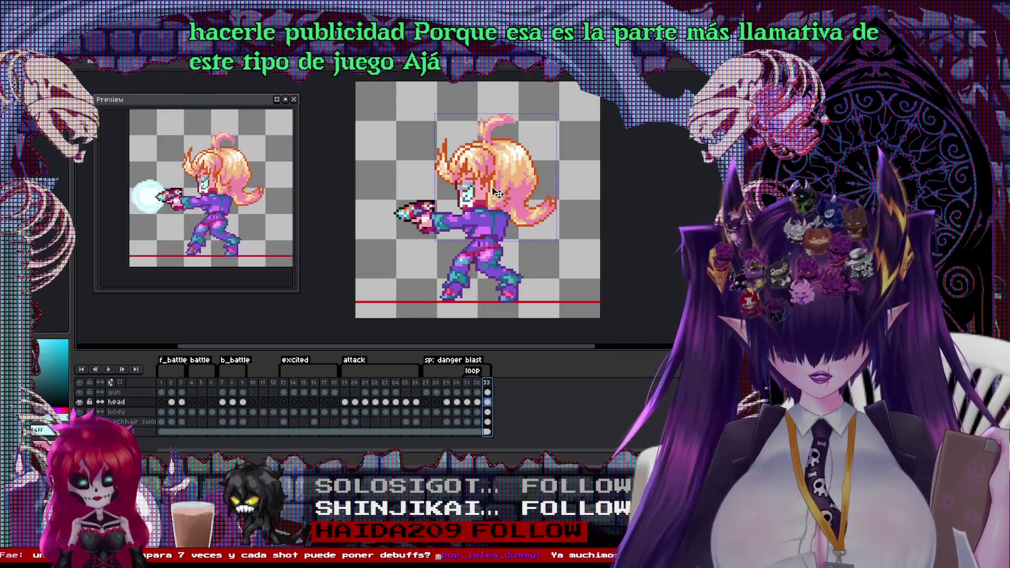
# Step: Take the head from frame 29 and paste it onto frame 33, repositioning it over her body
pyautogui.scroll(1, 456, 183)
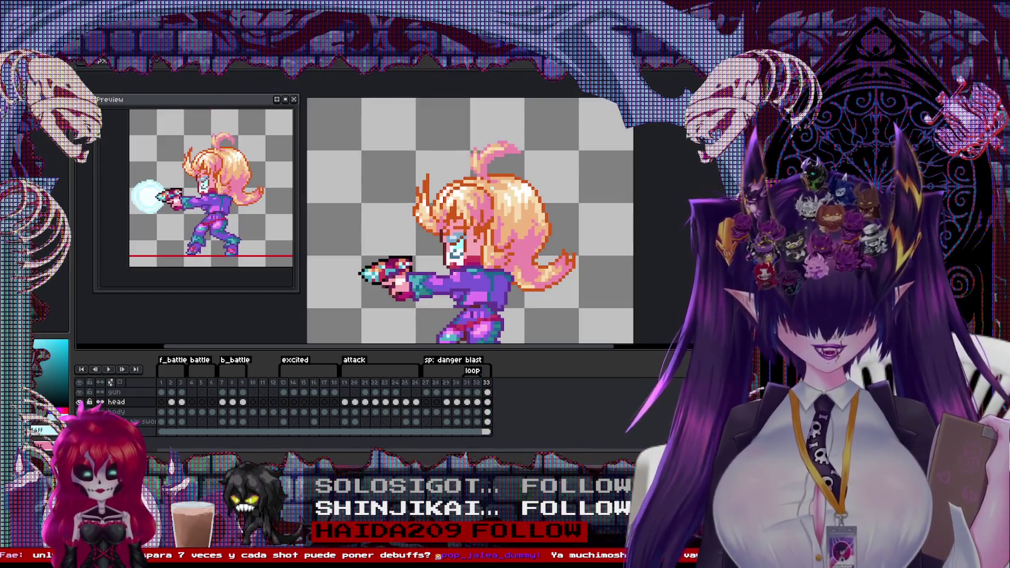
pyautogui.scroll(-1, 456, 183)
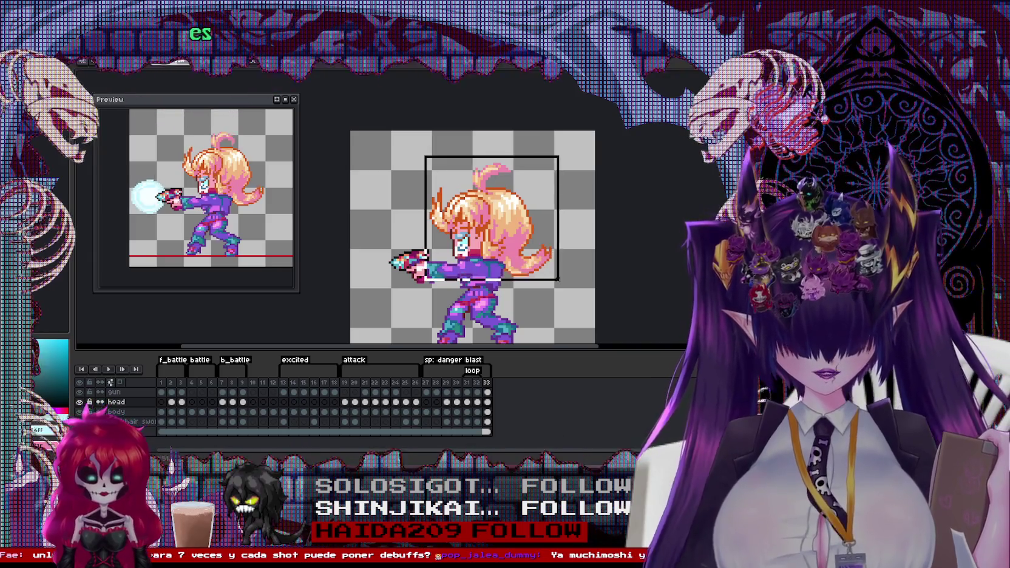
pyautogui.click(448, 382)
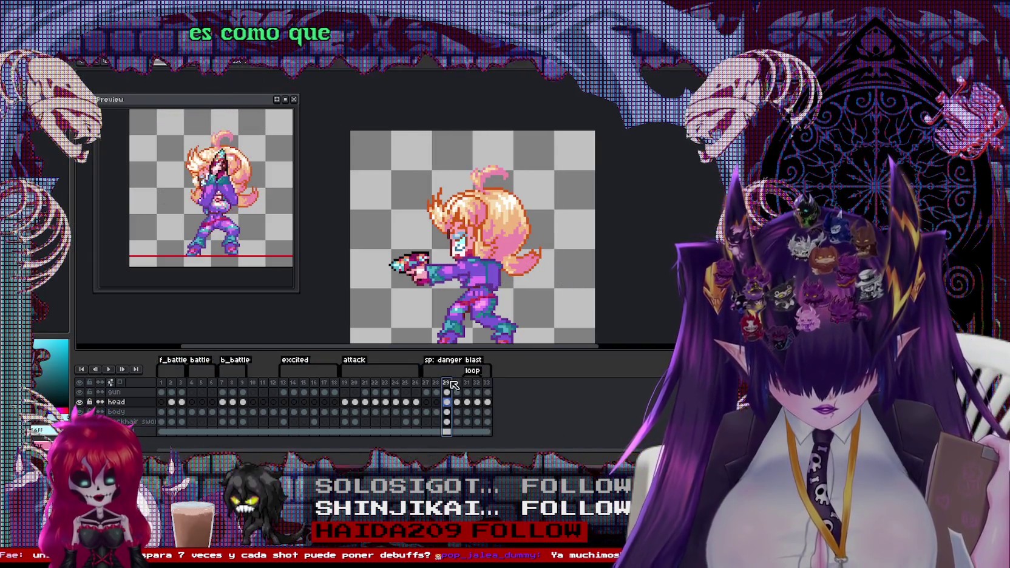
pyautogui.moveTo(424, 155); pyautogui.dragTo(546, 279)
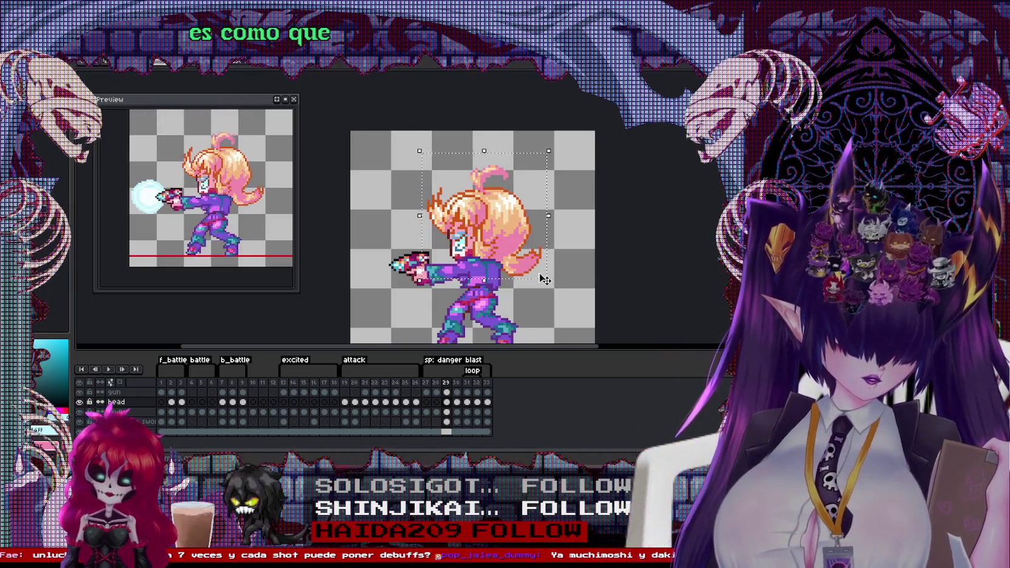
pyautogui.click(487, 383)
pyautogui.hotkey('ctrl', 'v')
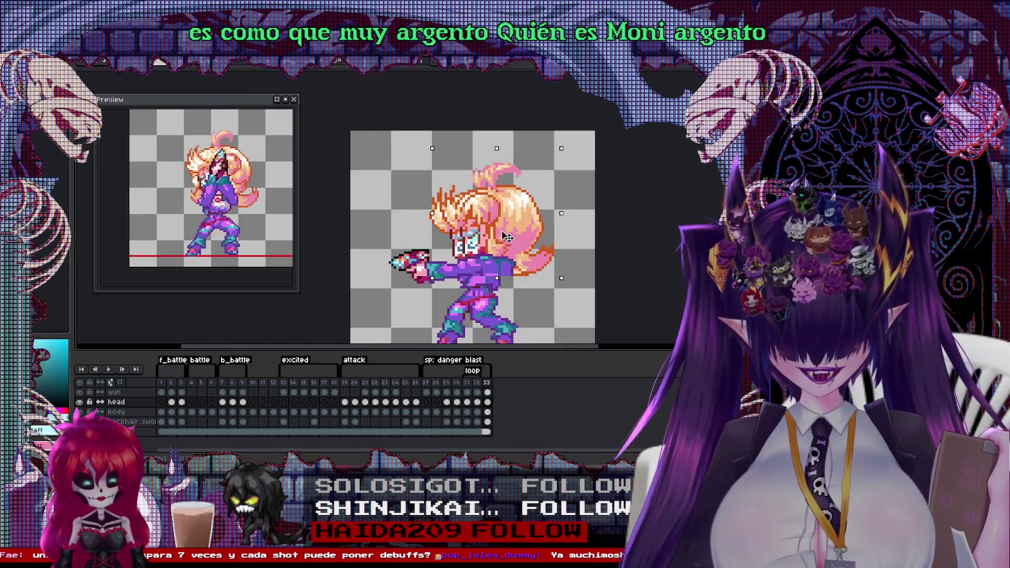
pyautogui.moveTo(412, 141); pyautogui.dragTo(559, 275)
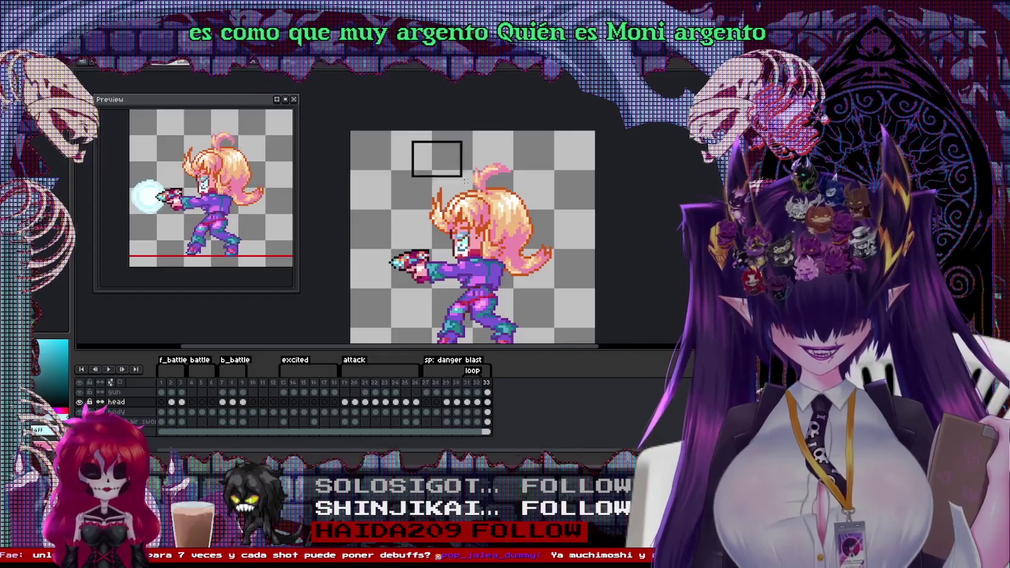
pyautogui.click(486, 259)
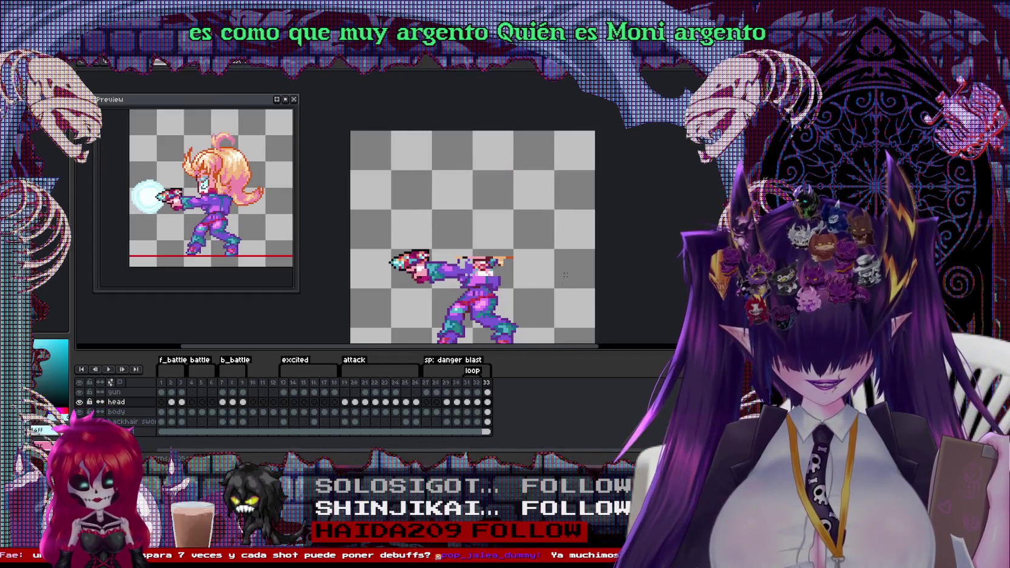
pyautogui.hotkey('ctrl', 'd')
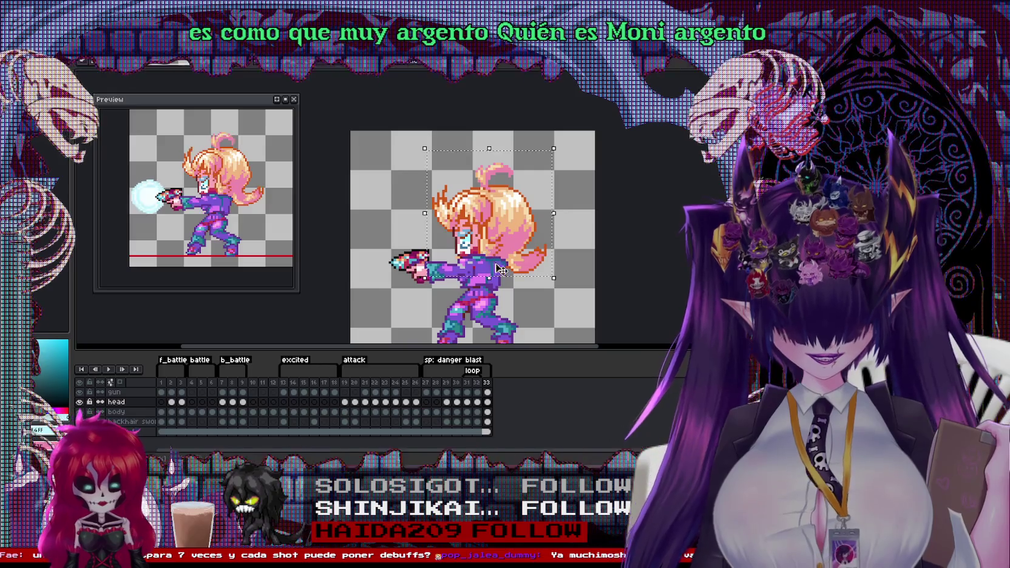
pyautogui.scroll(3, 476, 238)
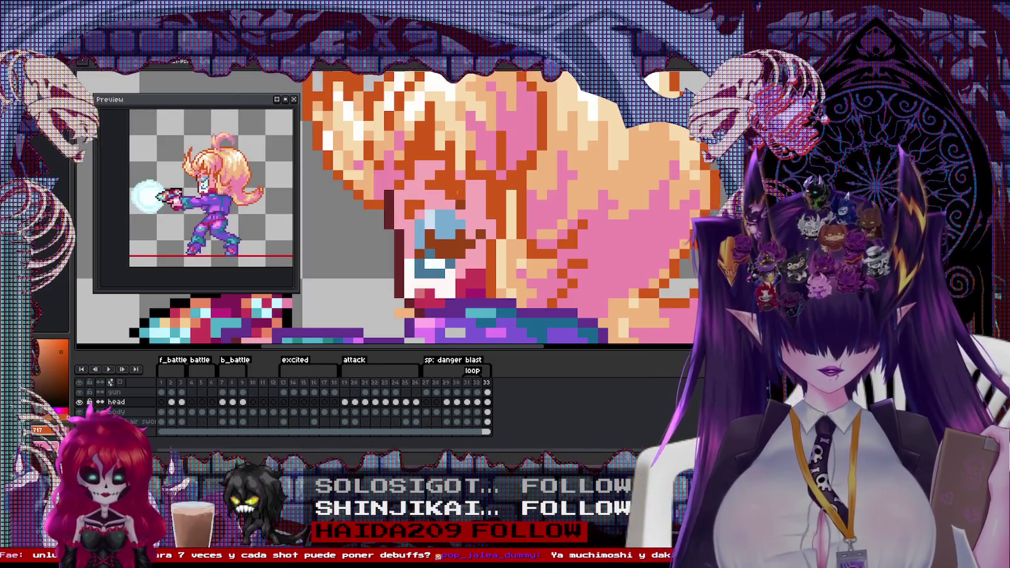
# Step: On the gun layer, nudge the gun slightly right and rotate it about 55° to point upward
pyautogui.scroll(-2, 431, 191)
pyautogui.scroll(2, 439, 246)
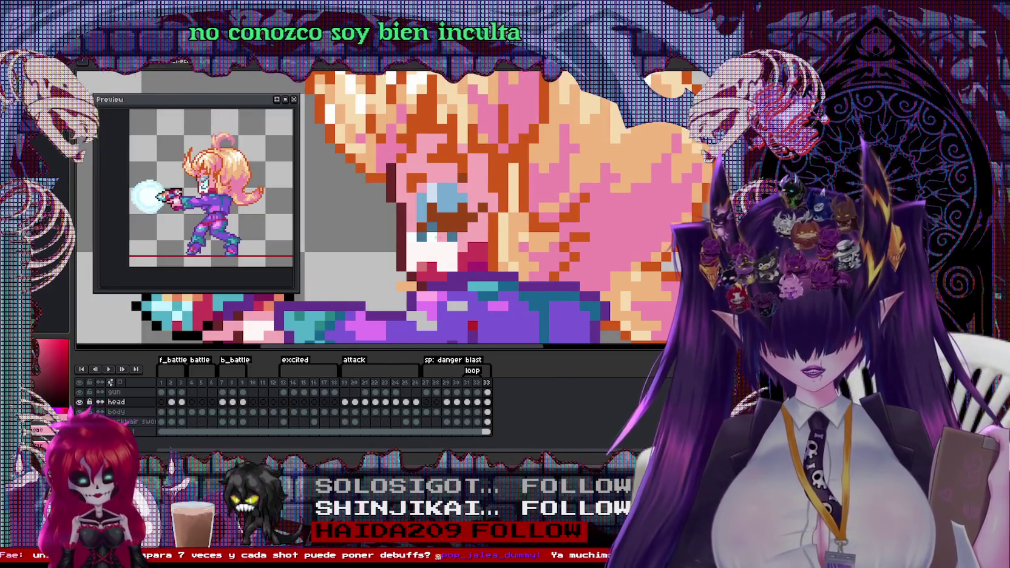
pyautogui.scroll(-2, 425, 212)
pyautogui.scroll(-1, 425, 212)
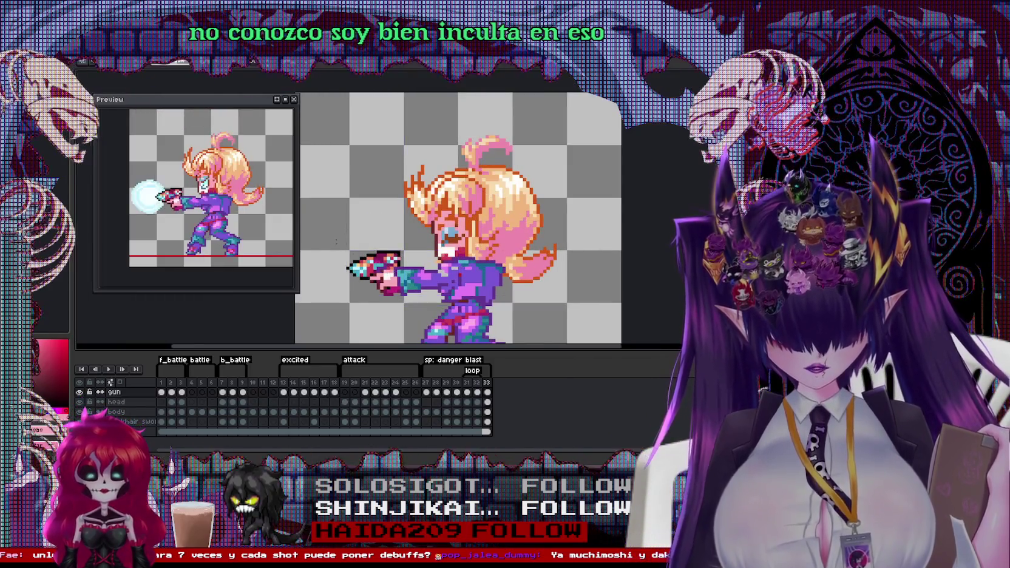
pyautogui.keyDown('ctrl'); pyautogui.click(377, 271); pyautogui.keyUp('ctrl')
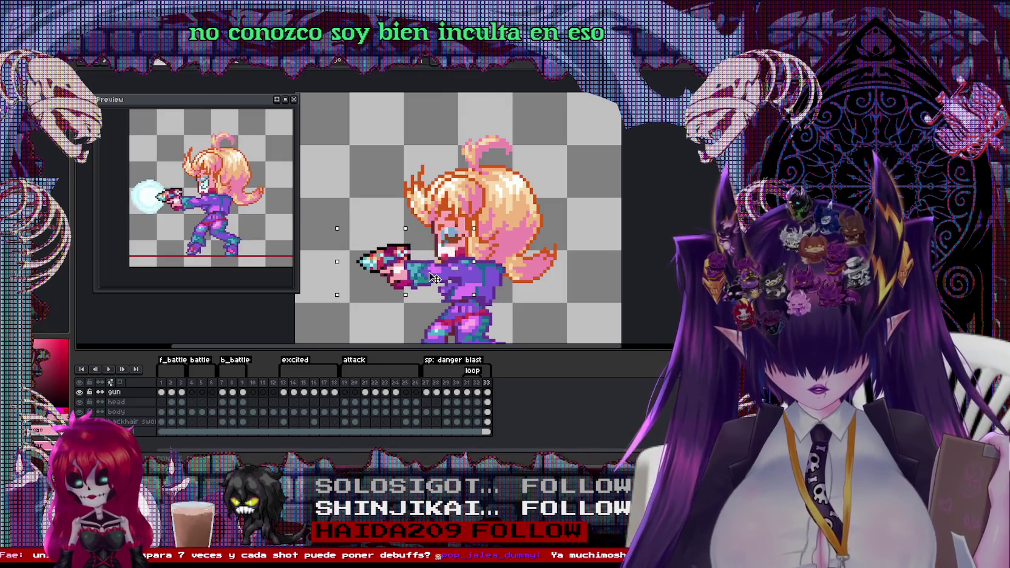
pyautogui.moveTo(421, 281); pyautogui.dragTo(433, 279)
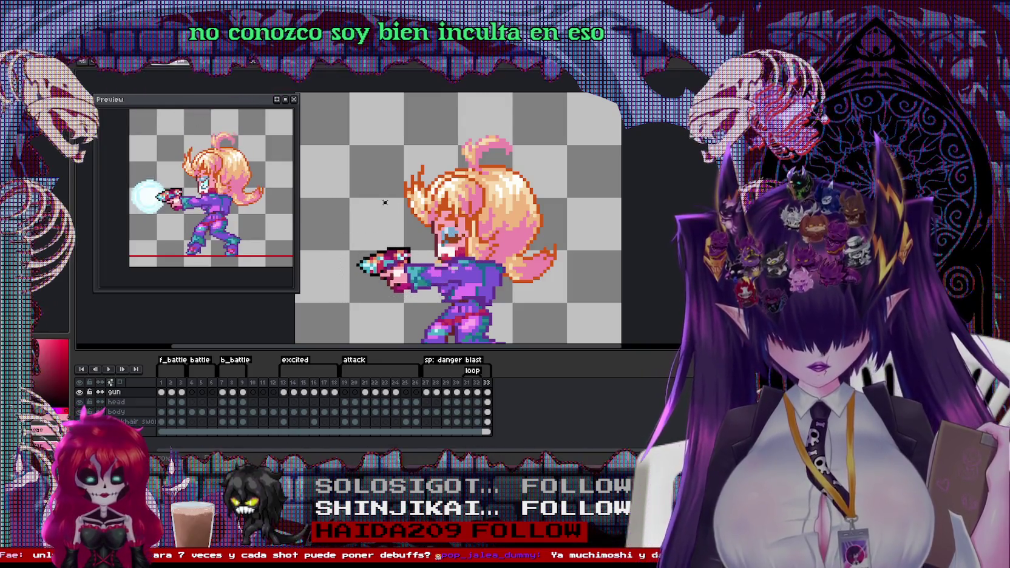
pyautogui.press('Return')
pyautogui.moveTo(440, 221)
pyautogui.mouseDown()
pyautogui.moveTo(460, 306)
pyautogui.moveTo(439, 219)
pyautogui.mouseUp()
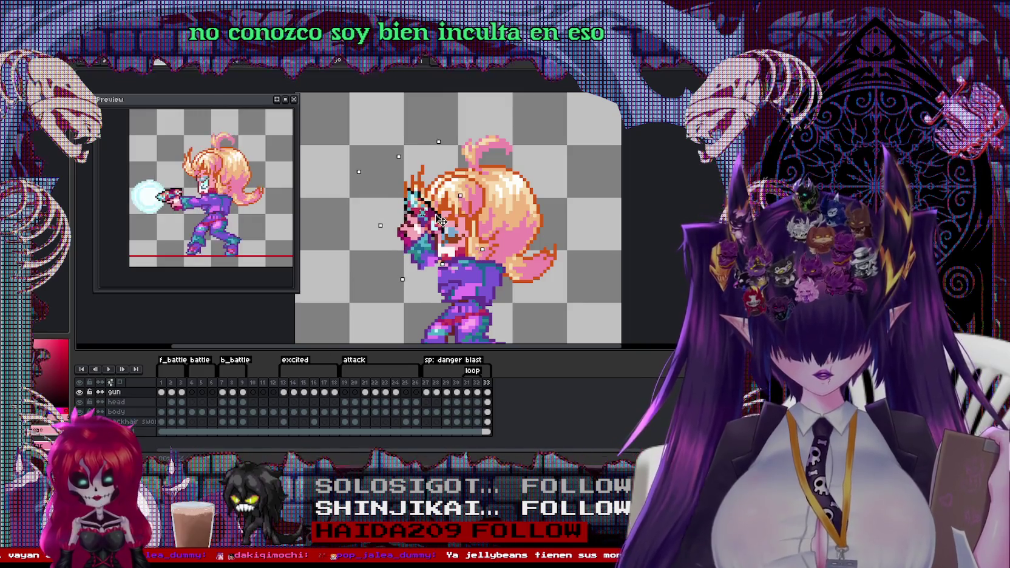
pyautogui.scroll(3, 421, 213)
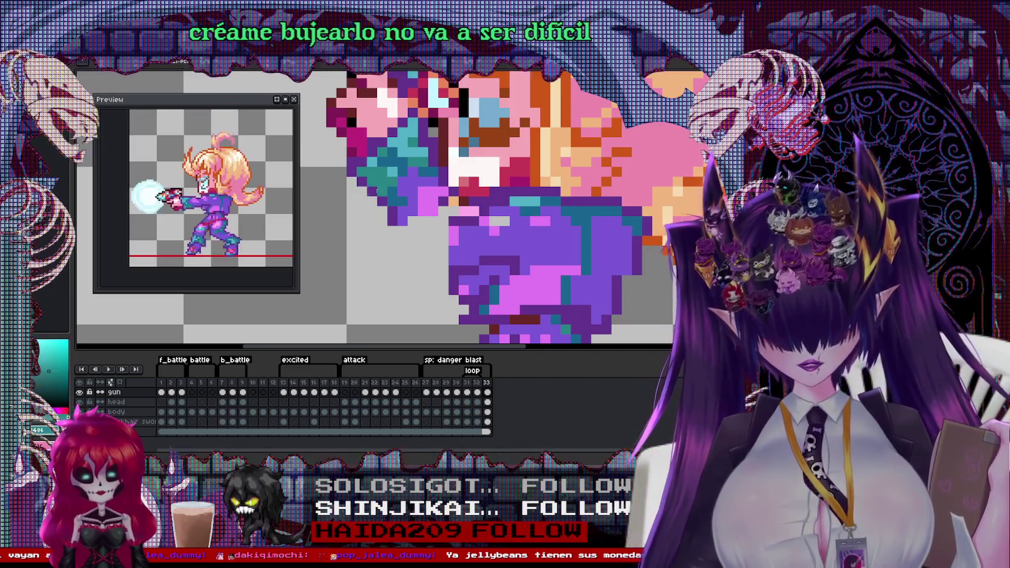
# Step: Draw the raised sleeve's diagonal dark-purple edge and fill the sleeve with purple
pyautogui.moveTo(397, 234)
pyautogui.mouseDown()
pyautogui.moveTo(432, 279)
pyautogui.moveTo(448, 274)
pyautogui.mouseUp()
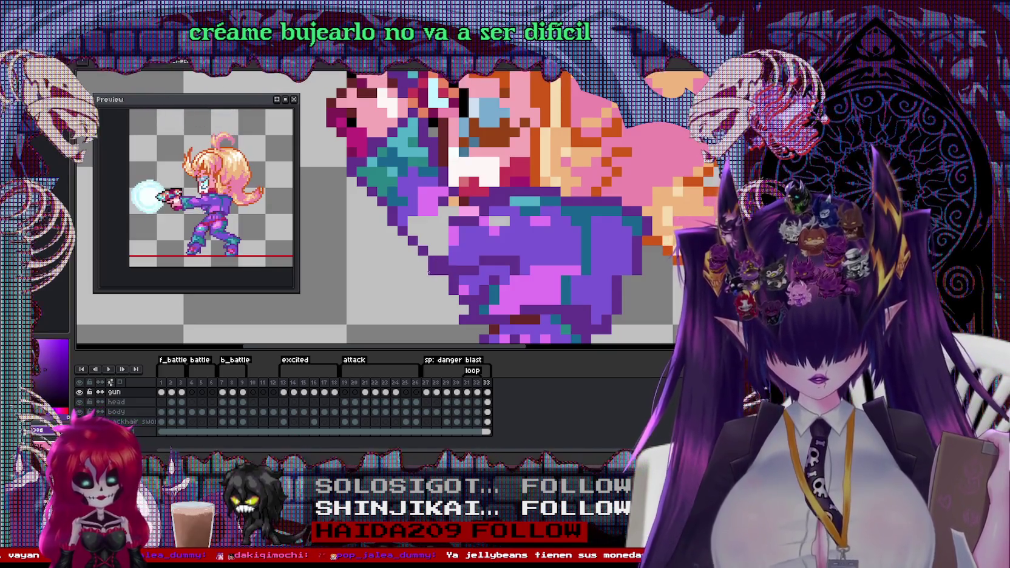
pyautogui.hotkey('ctrl', 'd')
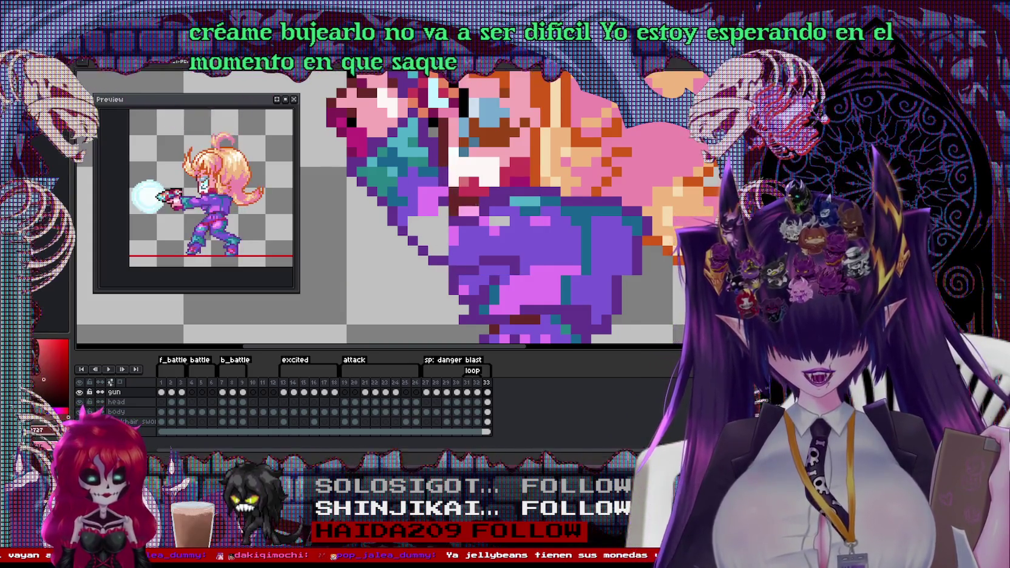
pyautogui.click(427, 224)
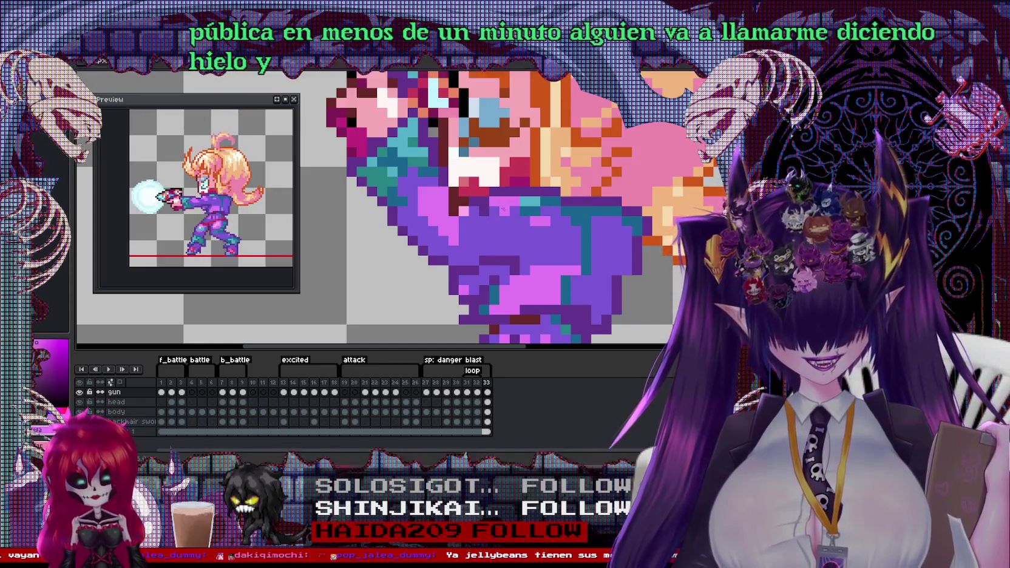
pyautogui.scroll(-2, 389, 207)
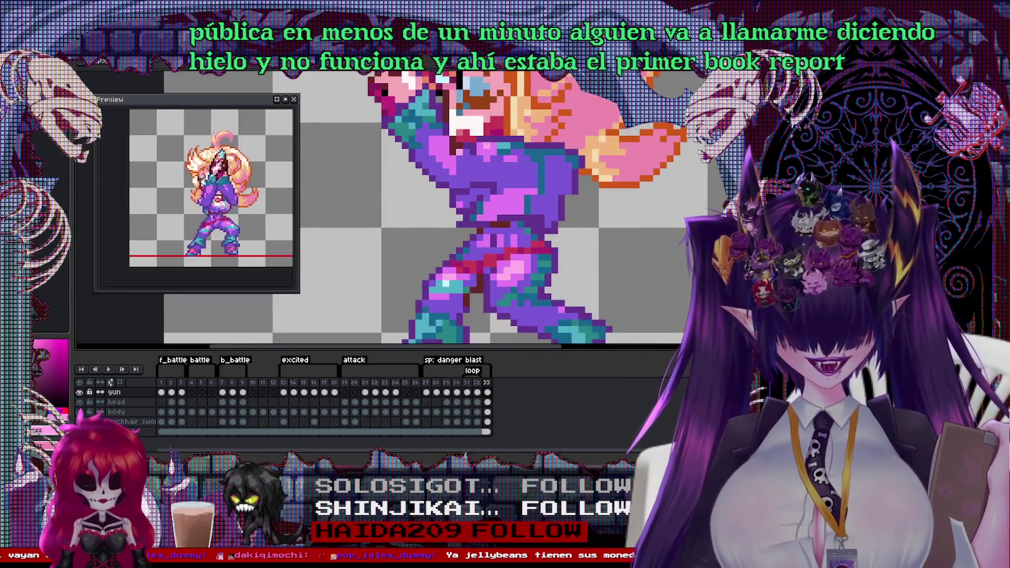
pyautogui.scroll(-2, 510, 206)
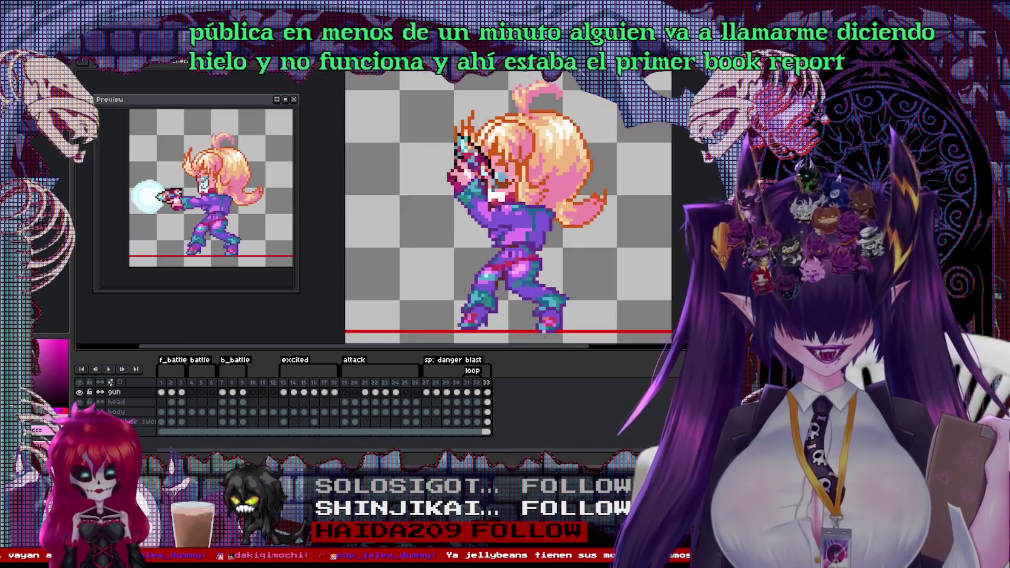
# Step: View frame 32 with the energy ball, then run the game in Godot with F5
pyautogui.click(489, 388)
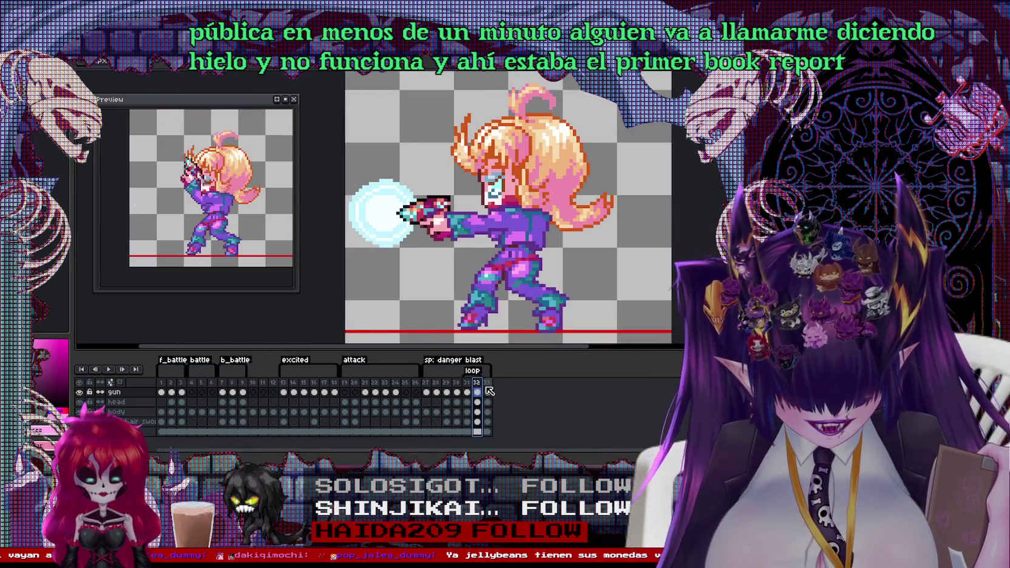
pyautogui.hotkey('alt', 'Tab')
pyautogui.press('F5')
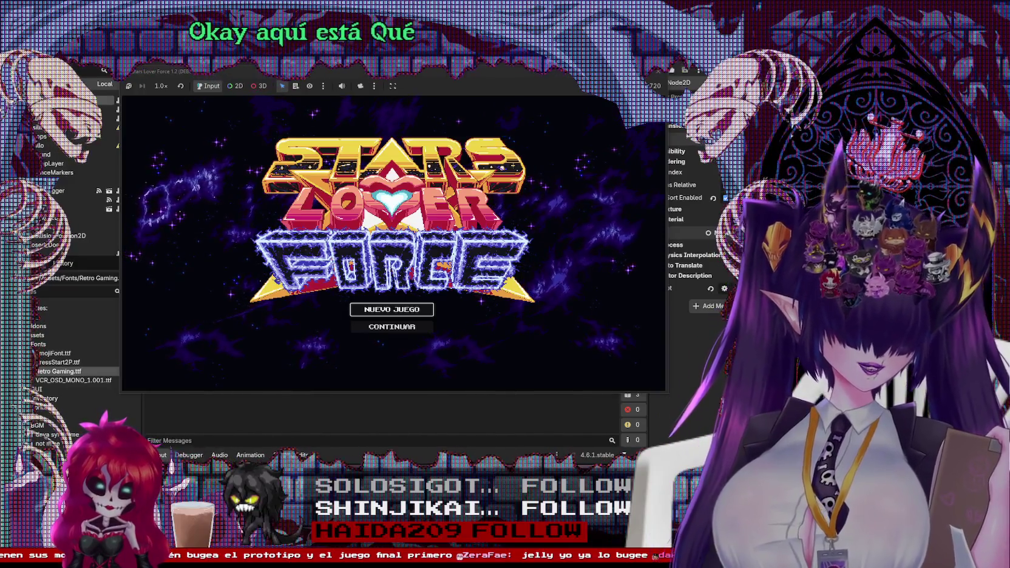
# Step: Toggle the title menu between CONTINUAR and NUEVO JUEGO, then confirm NUEVO JUEGO
pyautogui.press('Up')
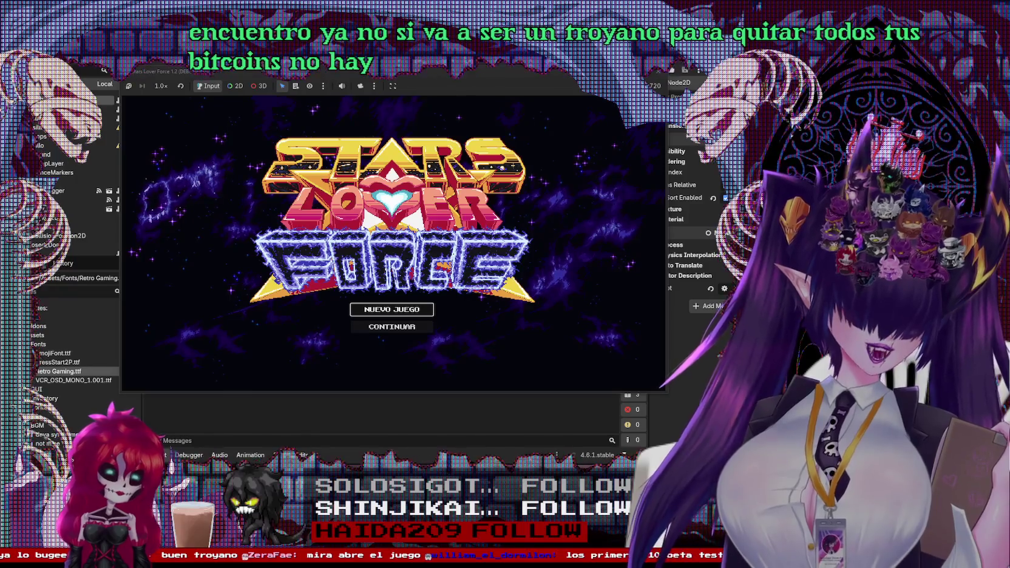
pyautogui.press('Down')
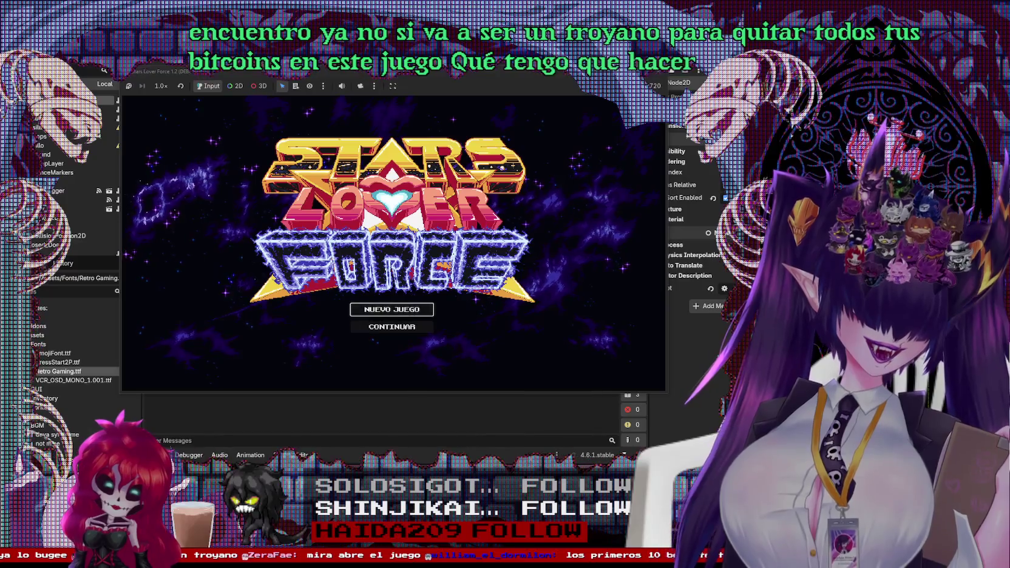
pyautogui.press('Up')
pyautogui.press('Down')
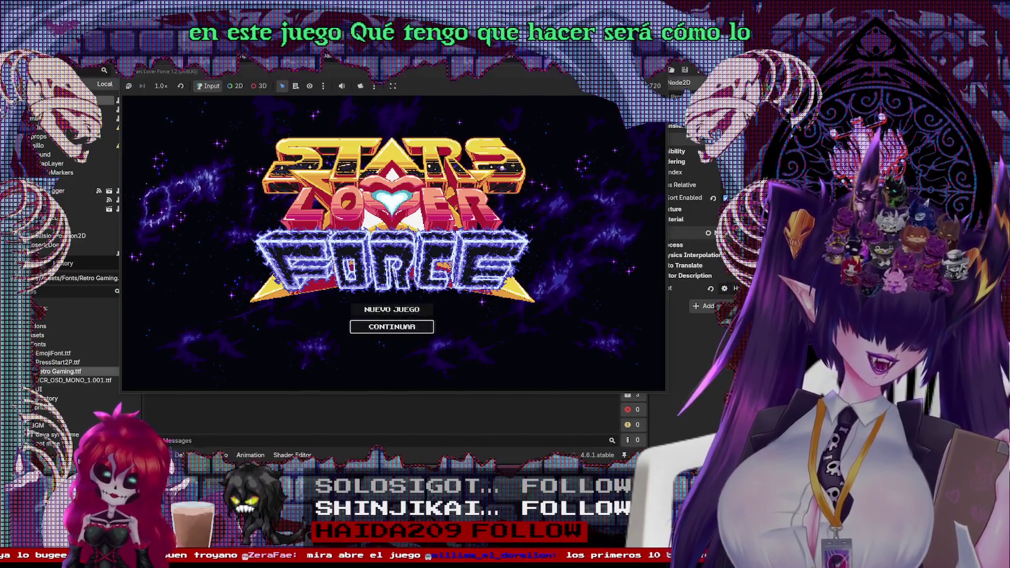
pyautogui.press('Up')
pyautogui.press('Down')
pyautogui.press('Up')
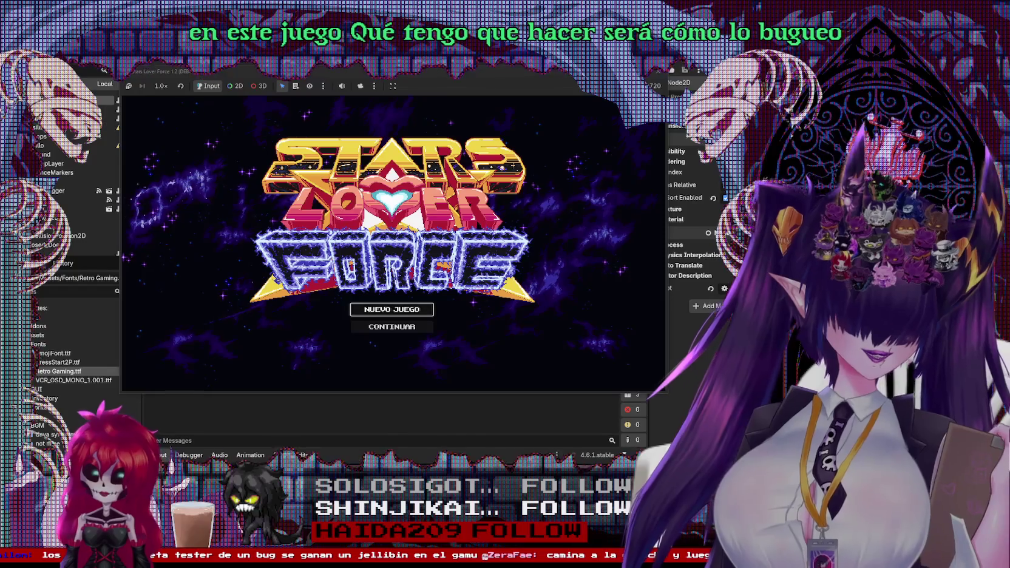
pyautogui.press('Return')
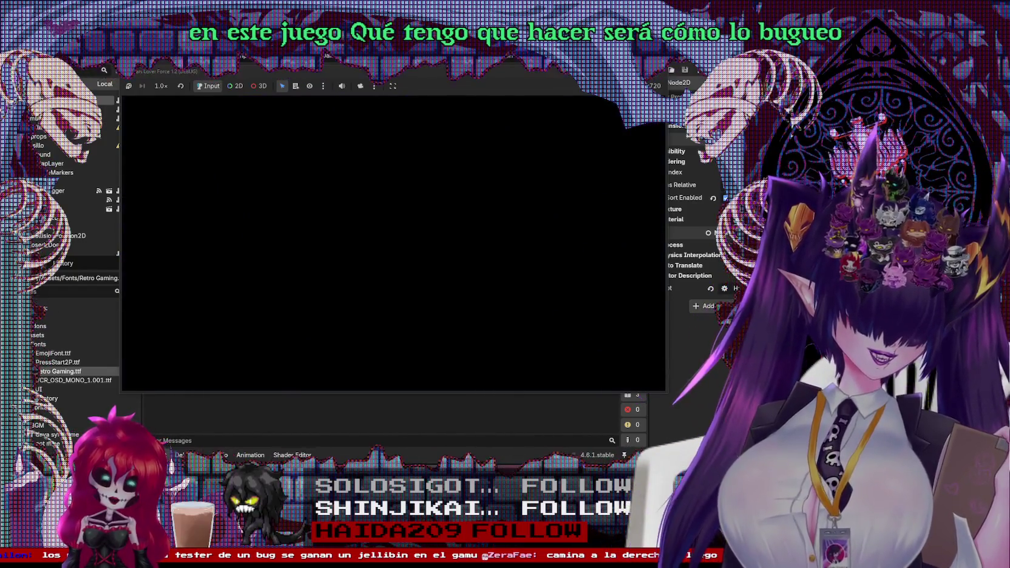
# Step: Walk the girl right and left with the arrow keys, testing movement against the wall
pyautogui.press('Right')
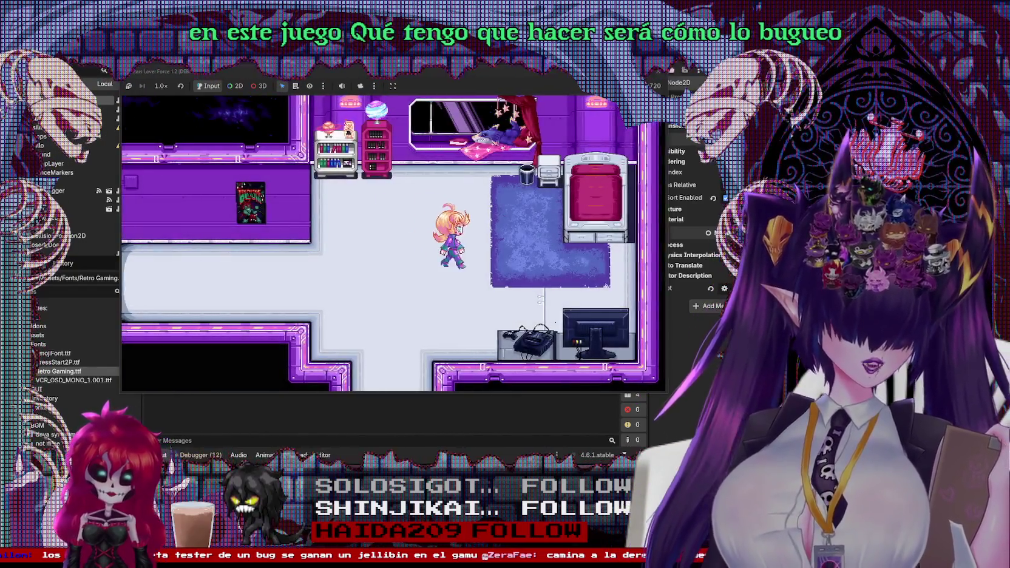
pyautogui.press('Left')
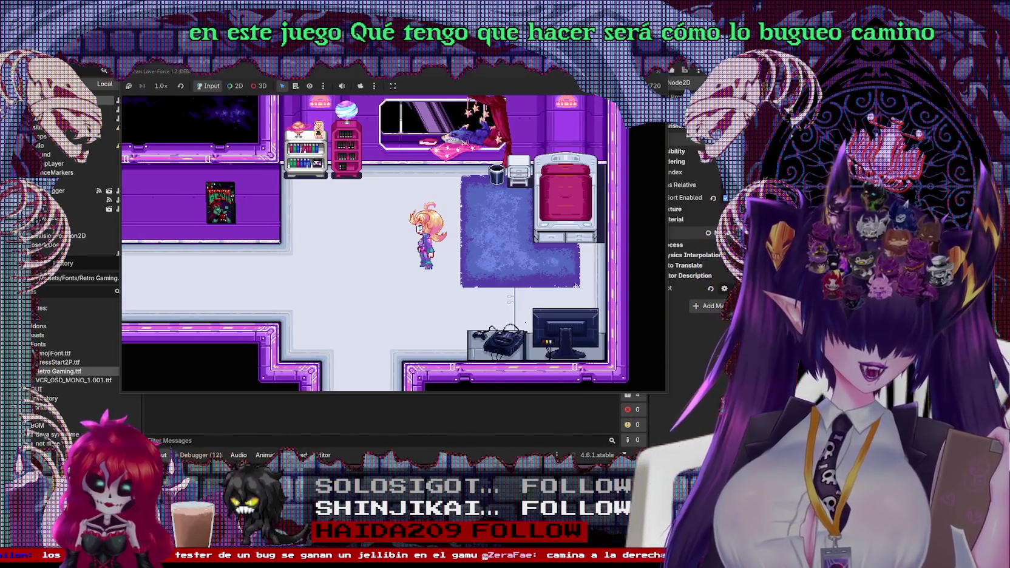
pyautogui.press('Left')
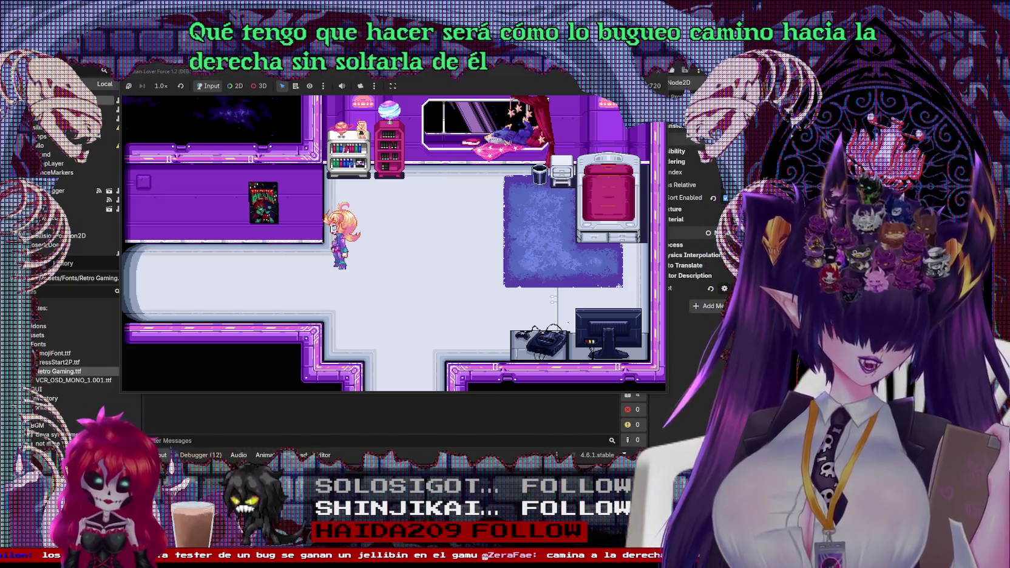
pyautogui.press('Right')
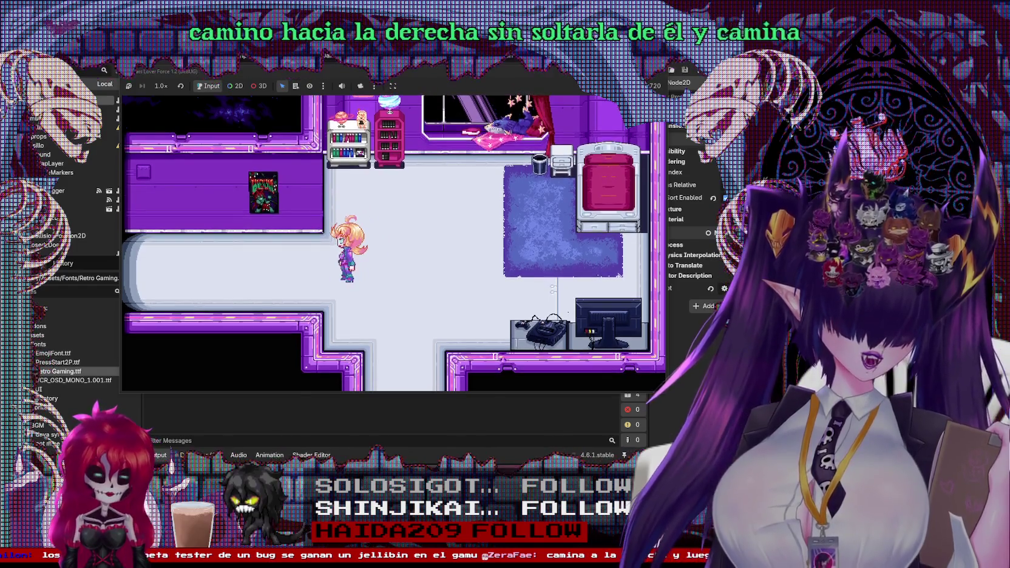
pyautogui.press('Up')
pyautogui.press('a')
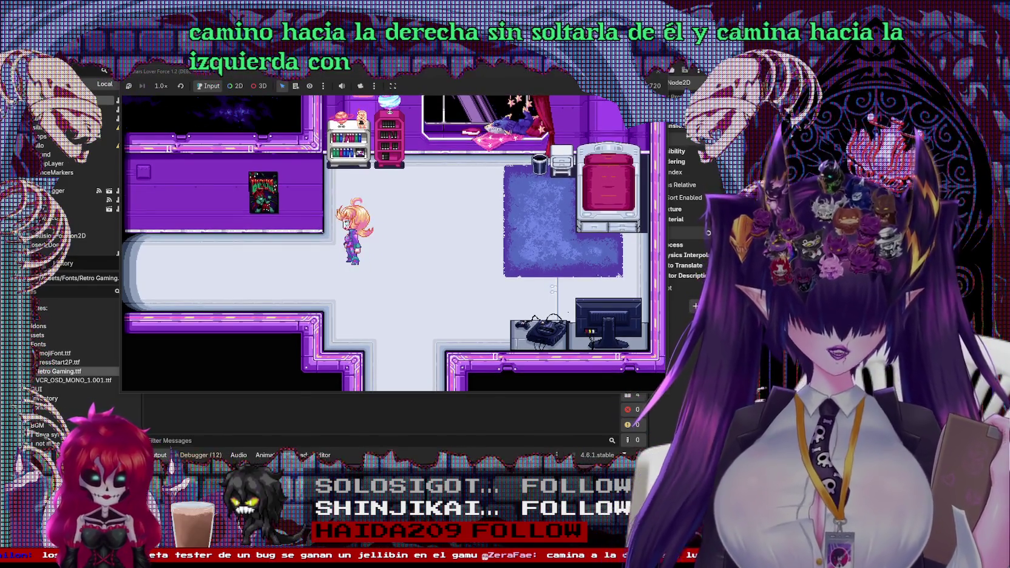
pyautogui.press('Right')
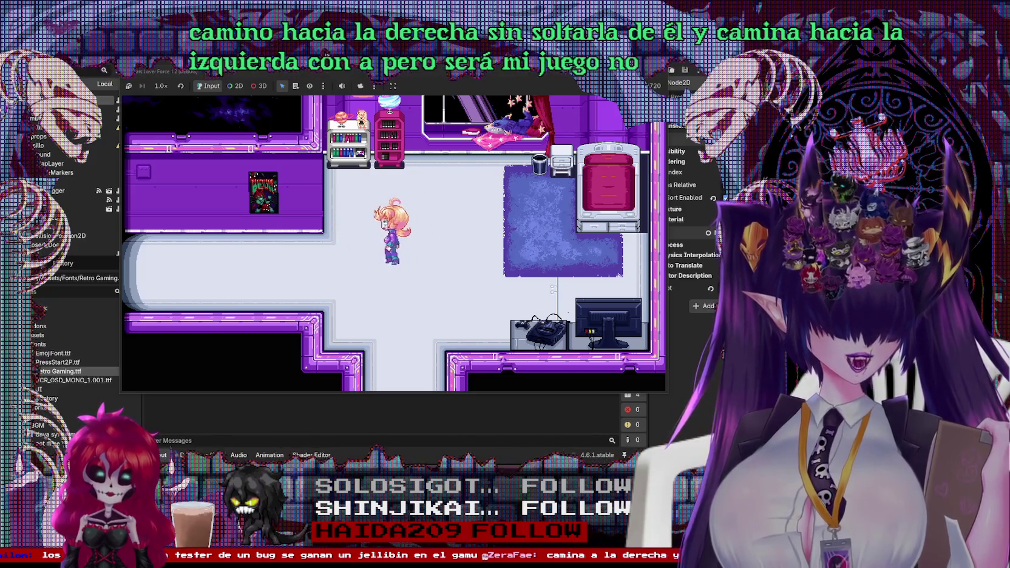
pyautogui.press('a')
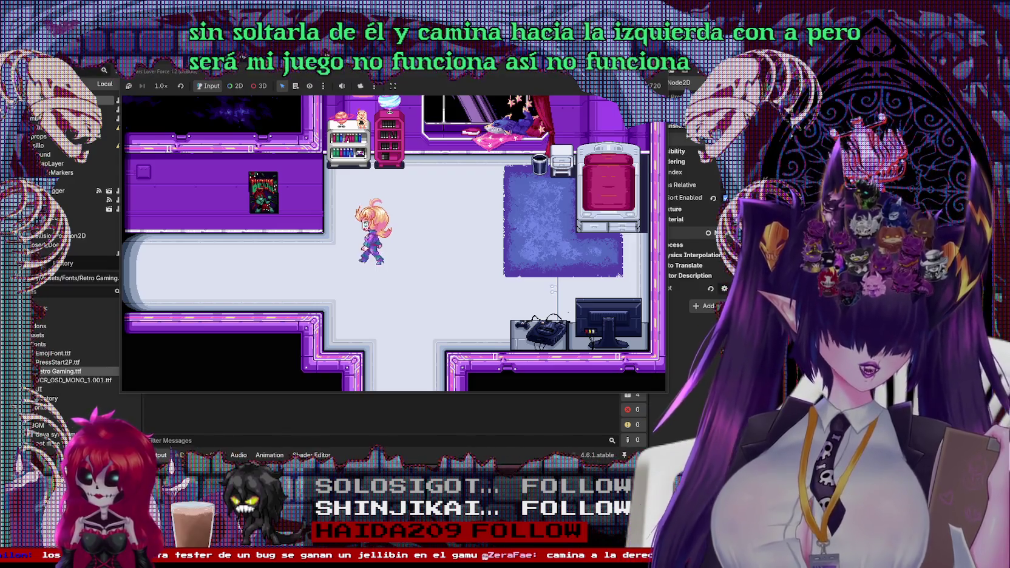
# Step: Alternate A and D to walk her across the bedroom and corridor, testing mid-walk turns
pyautogui.press('d')
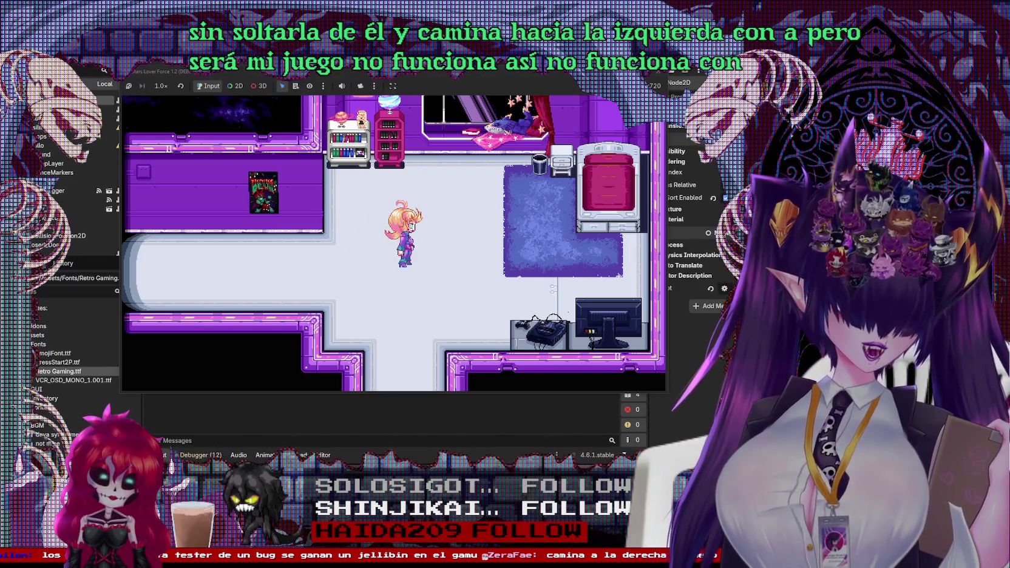
pyautogui.press('a')
pyautogui.press('d')
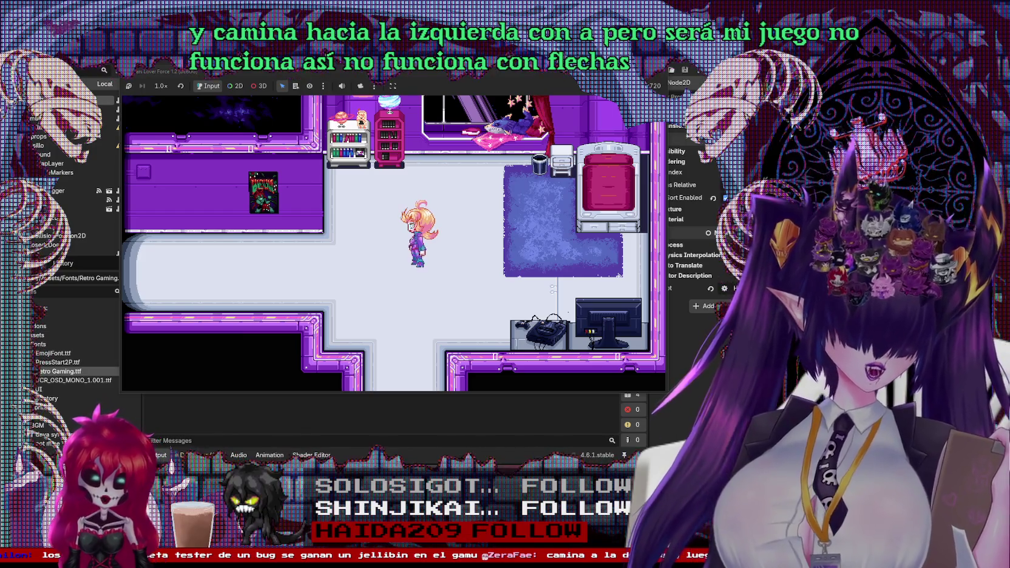
pyautogui.press('a')
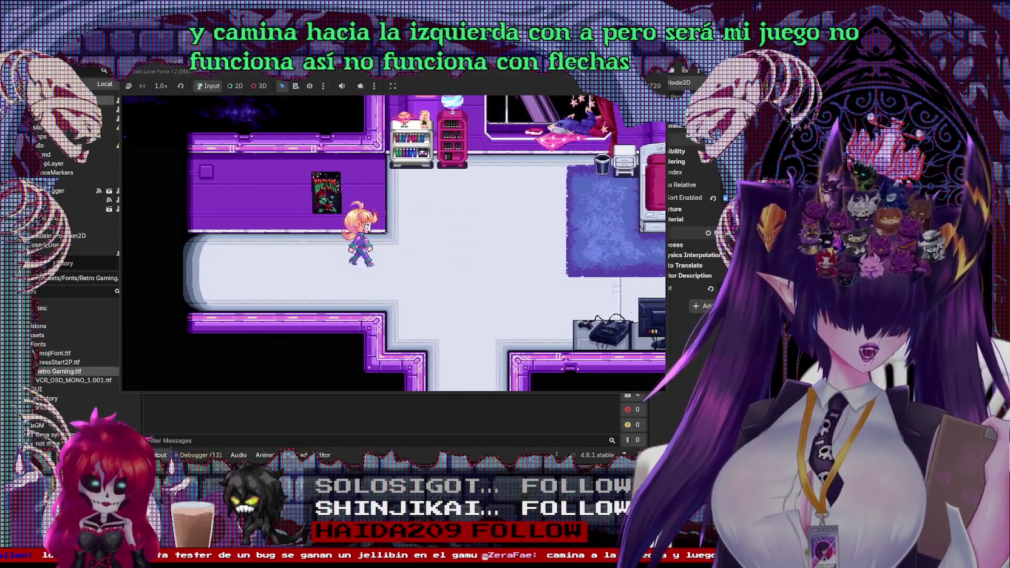
pyautogui.press('d')
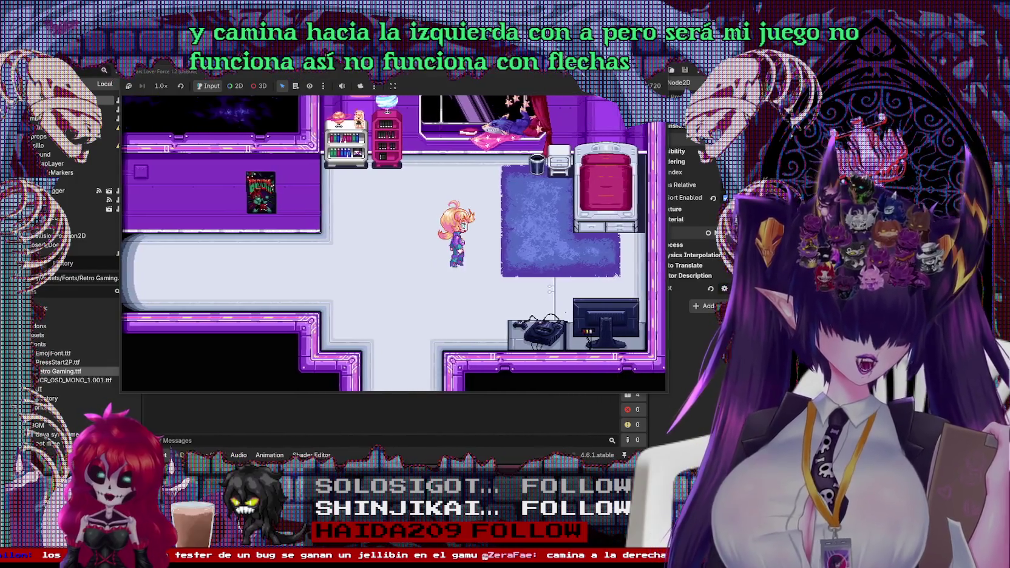
pyautogui.press('a')
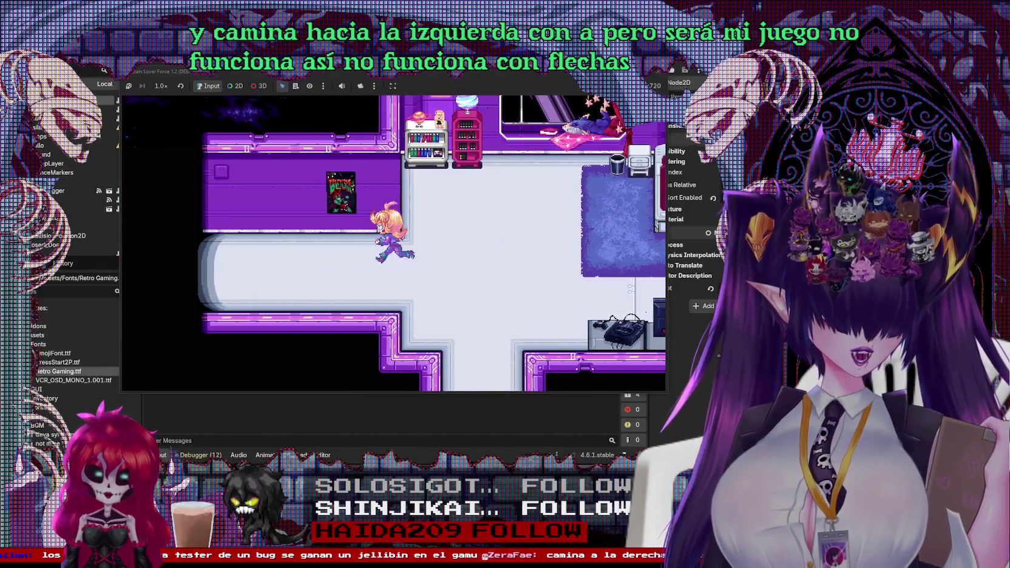
pyautogui.press('a')
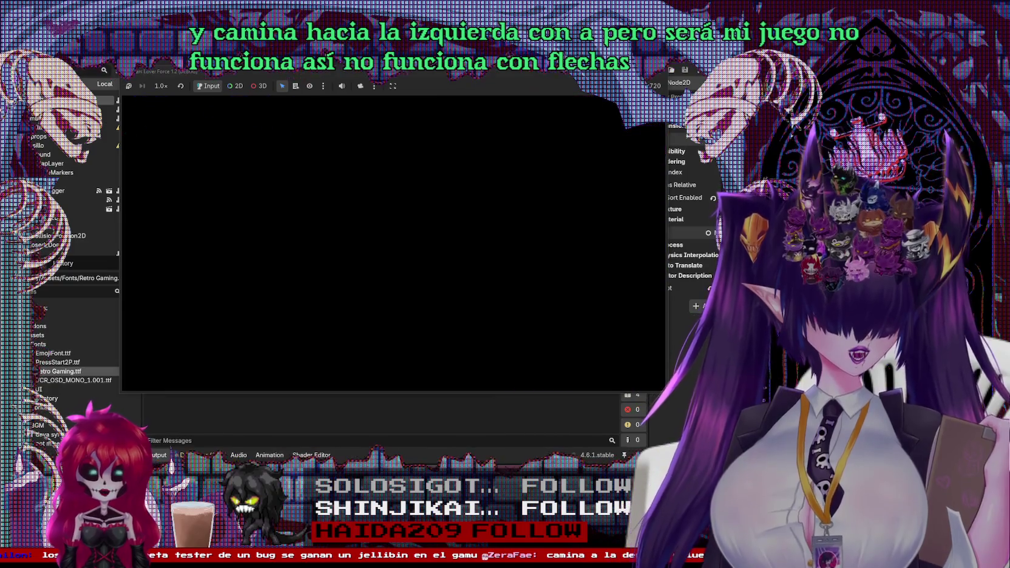
pyautogui.press('a')
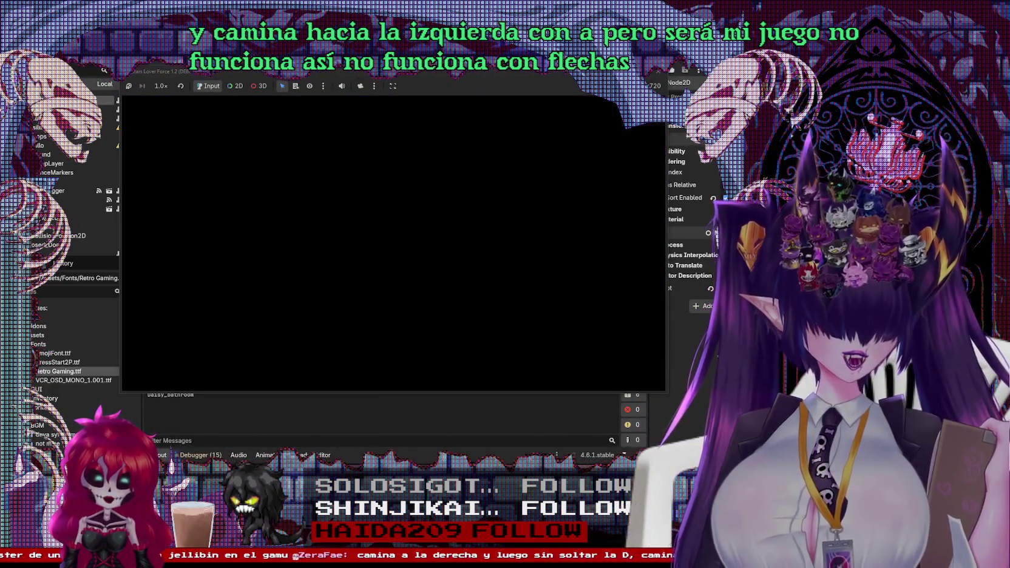
pyautogui.press('d')
pyautogui.press('d')
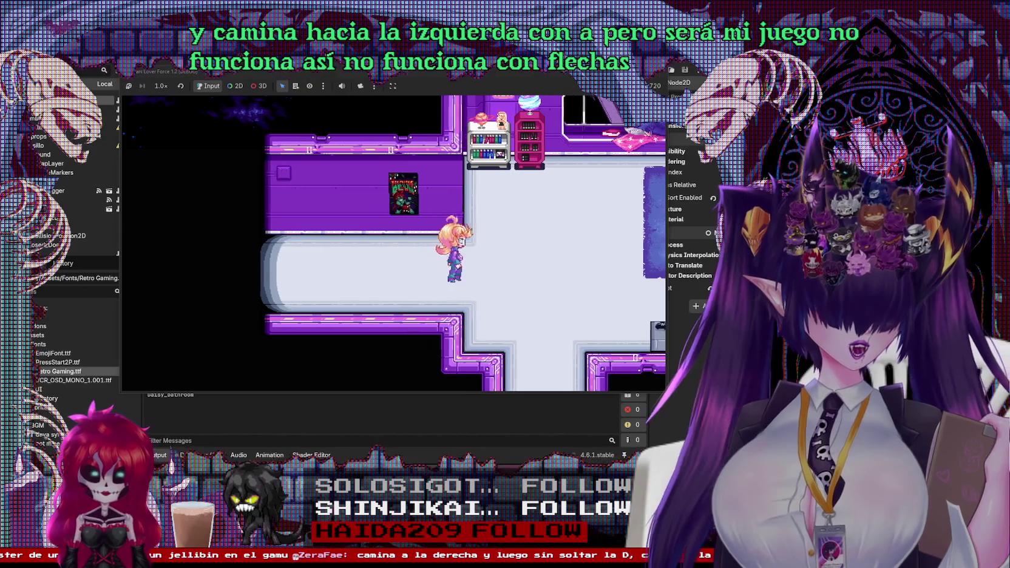
pyautogui.press('a')
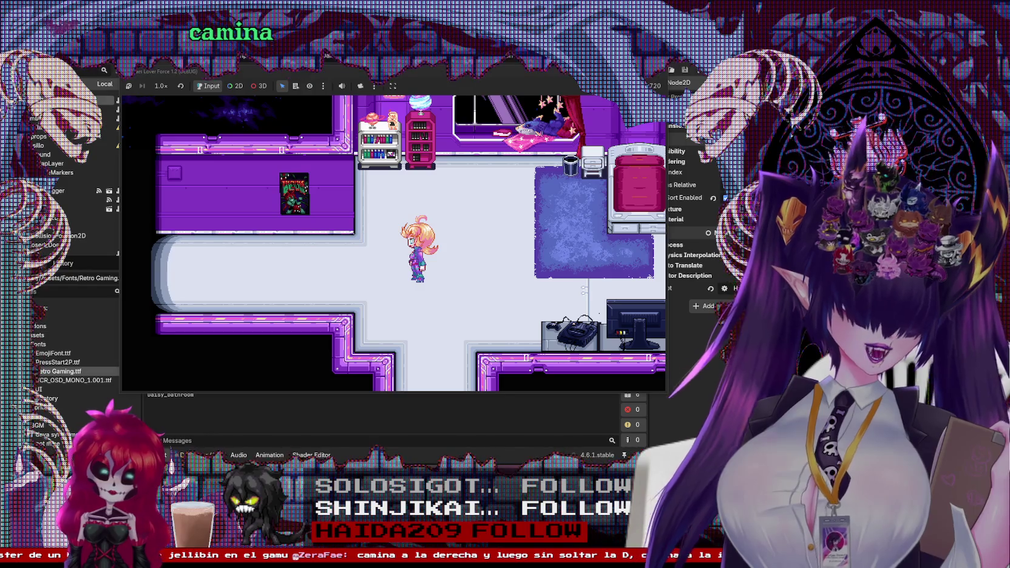
pyautogui.press('d')
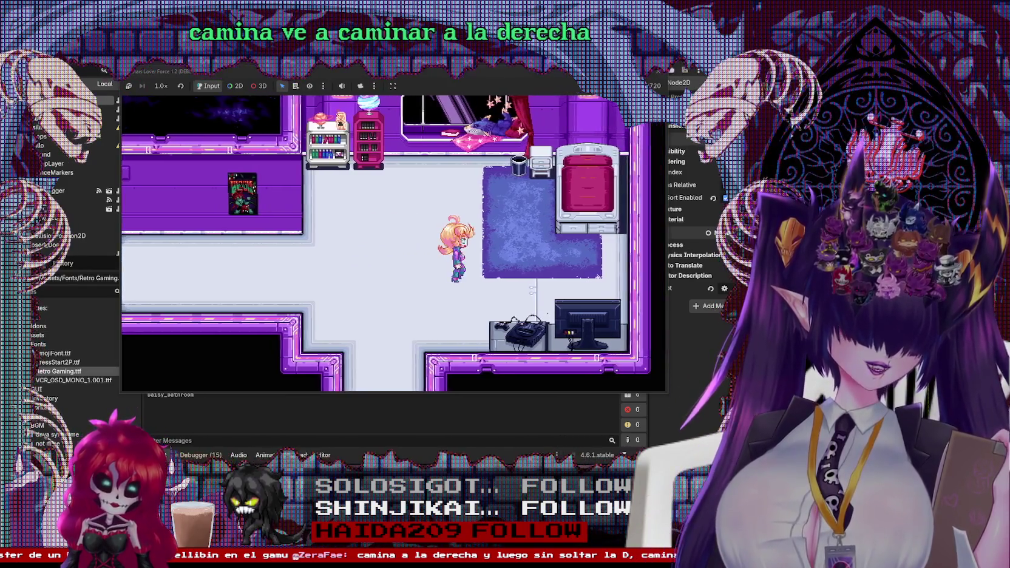
pyautogui.press('d')
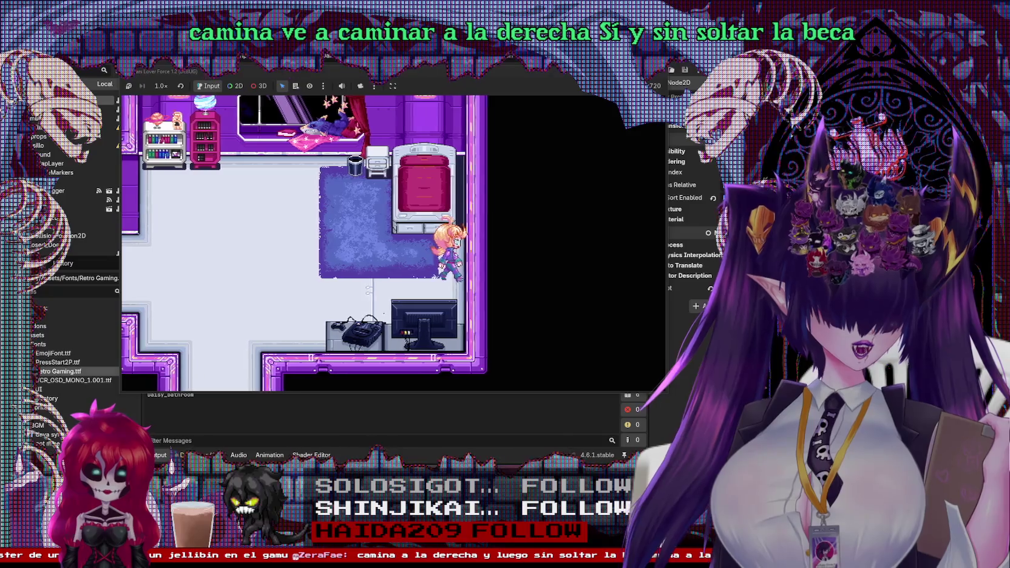
pyautogui.press('a')
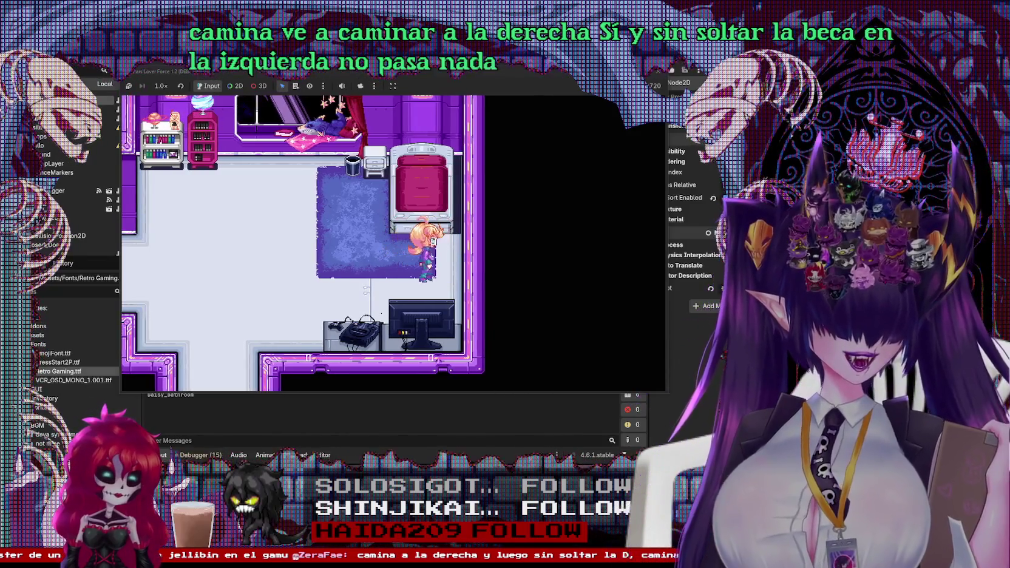
pyautogui.press('a')
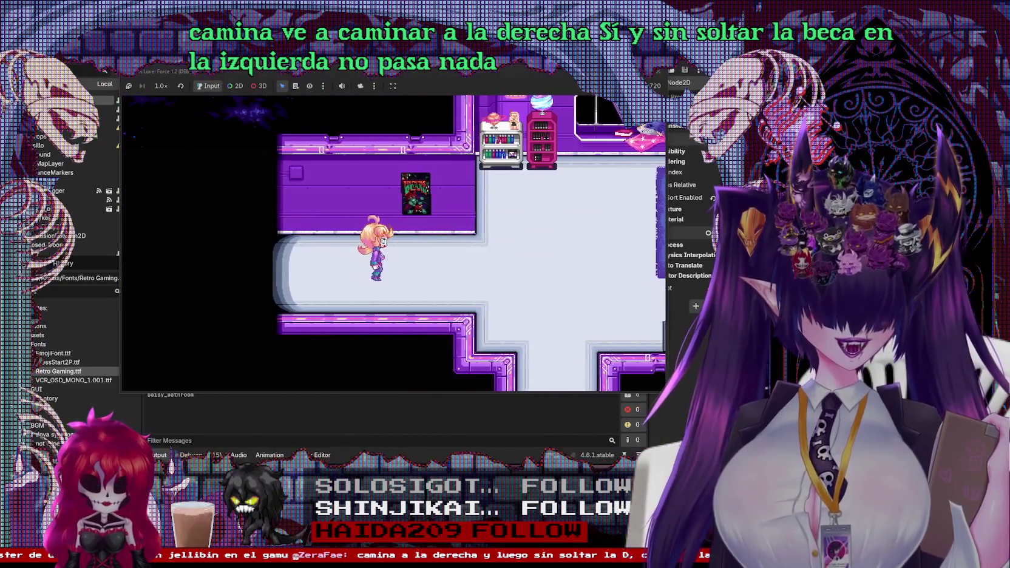
pyautogui.press('a')
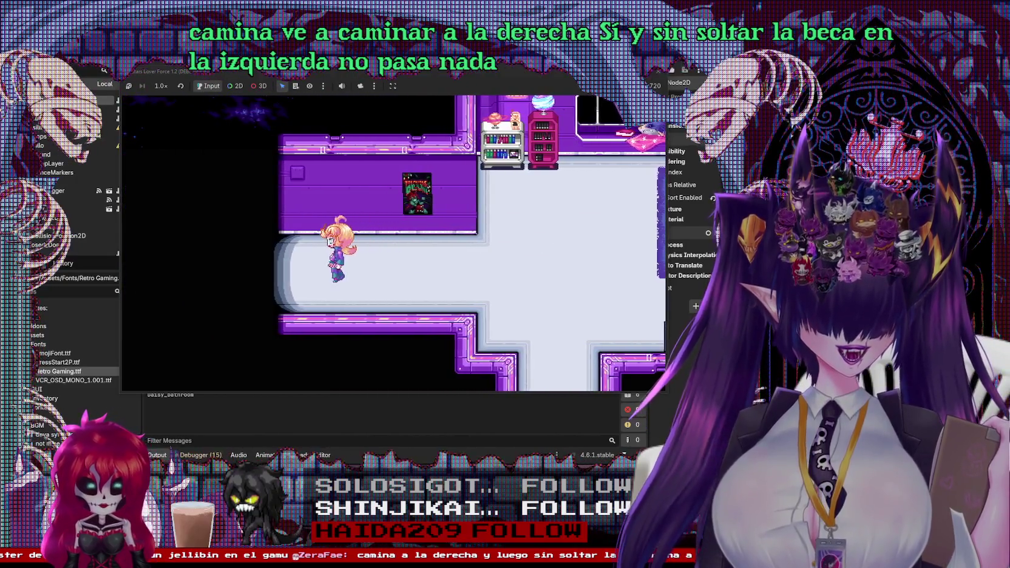
# Step: Walk her back and forth through the bathroom, hallway and bedroom with A and D
pyautogui.press('d')
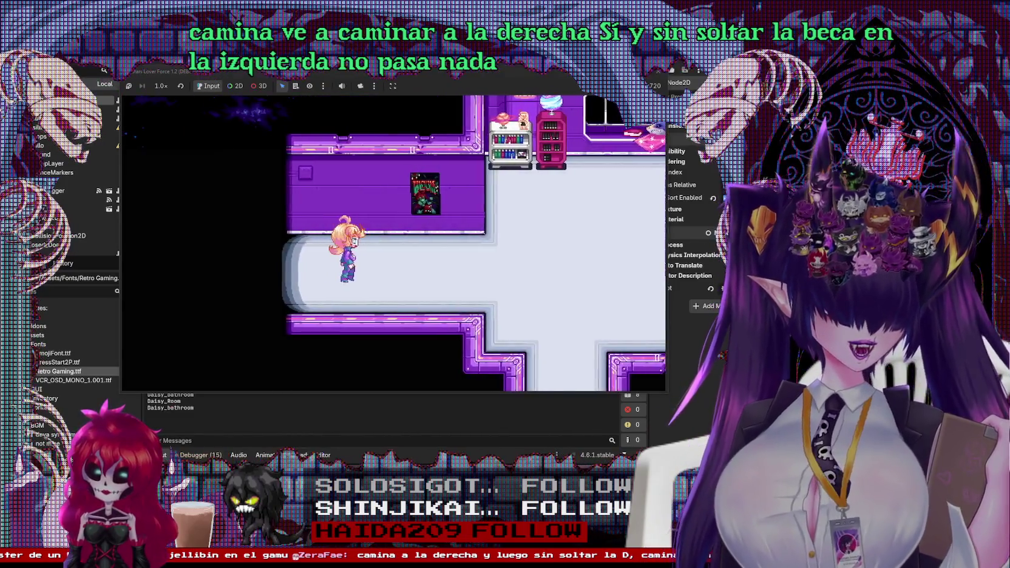
pyautogui.press('a')
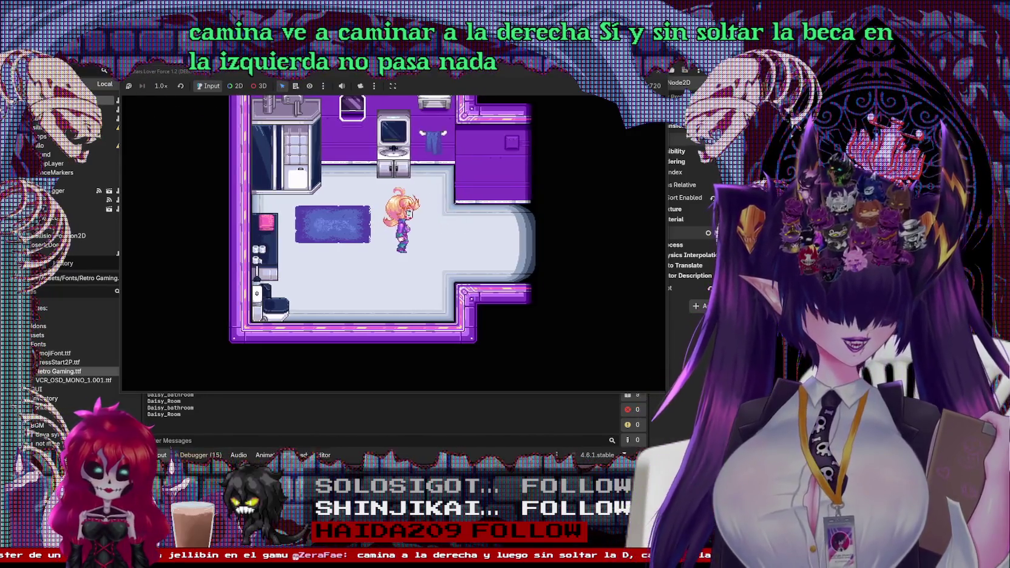
pyautogui.press('d')
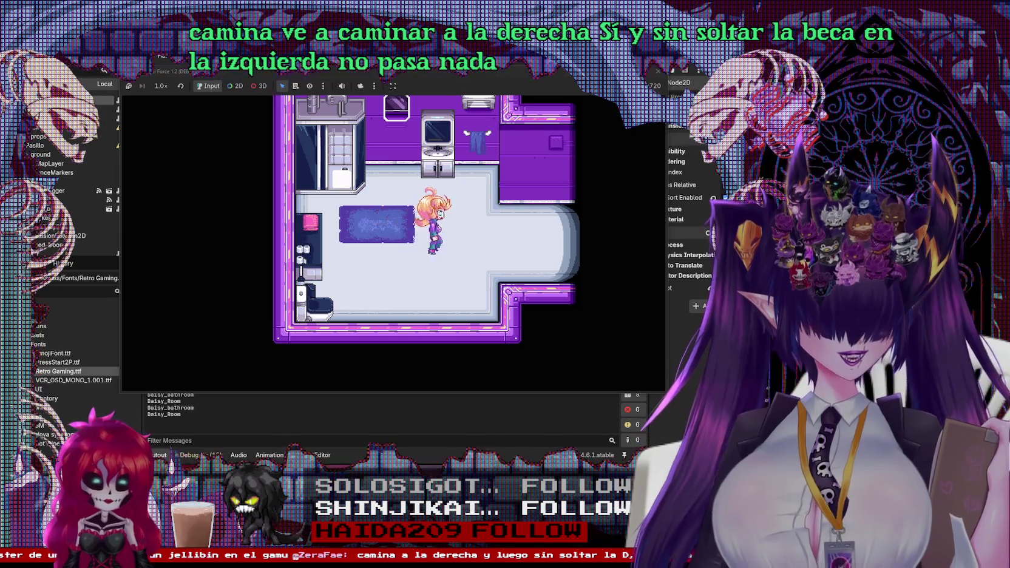
pyautogui.press('d')
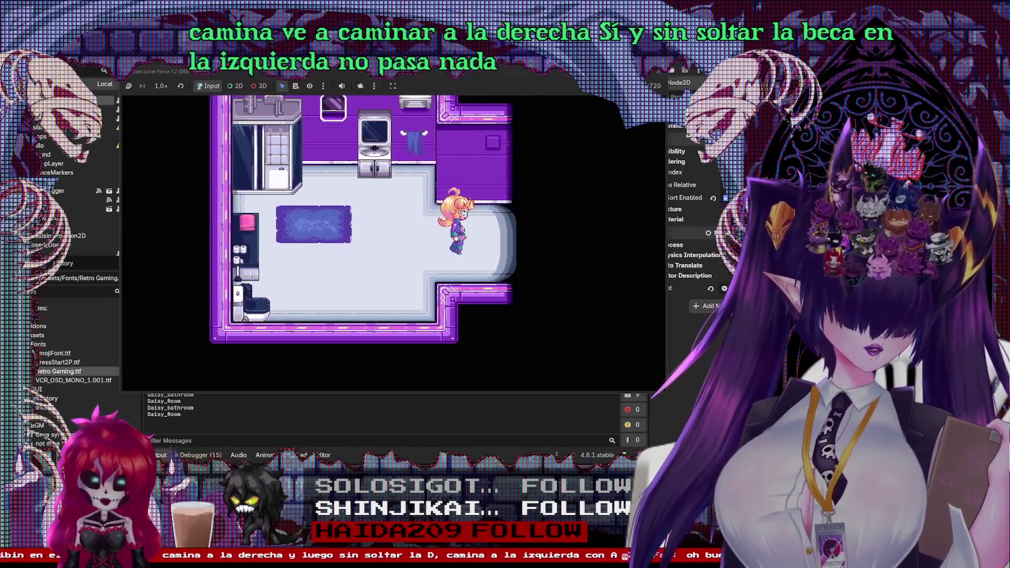
pyautogui.press('d')
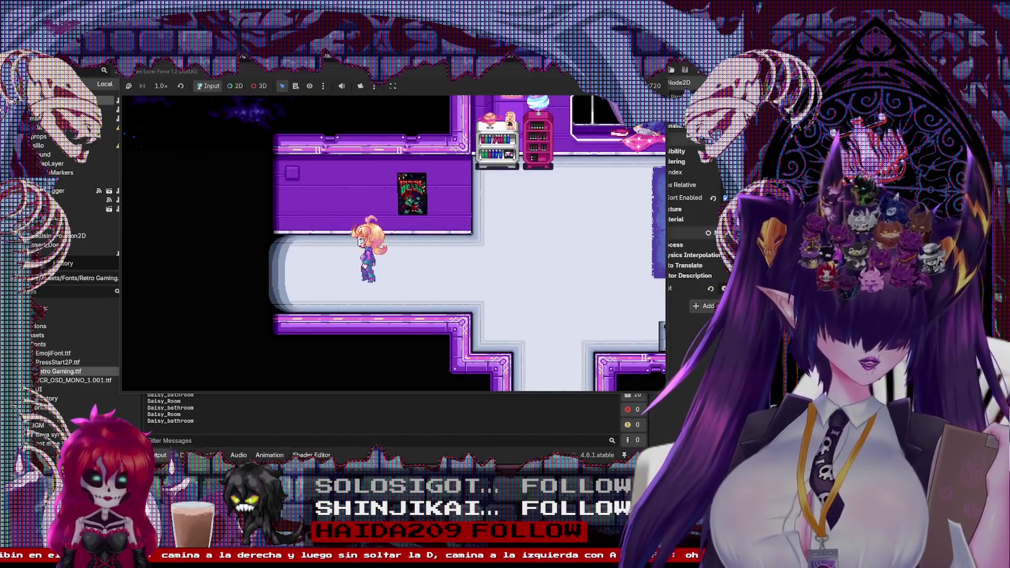
pyautogui.press('a')
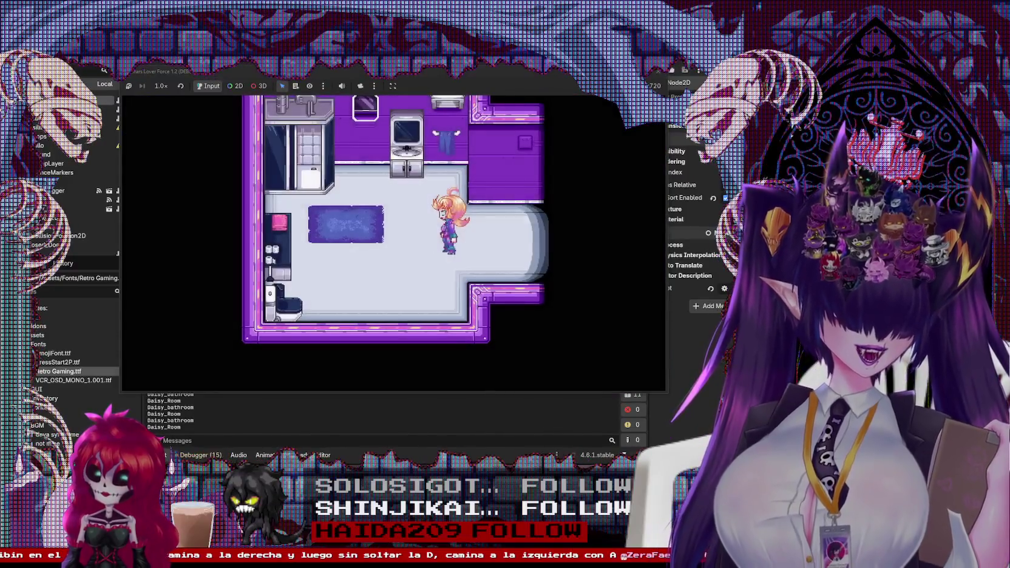
pyautogui.press('a')
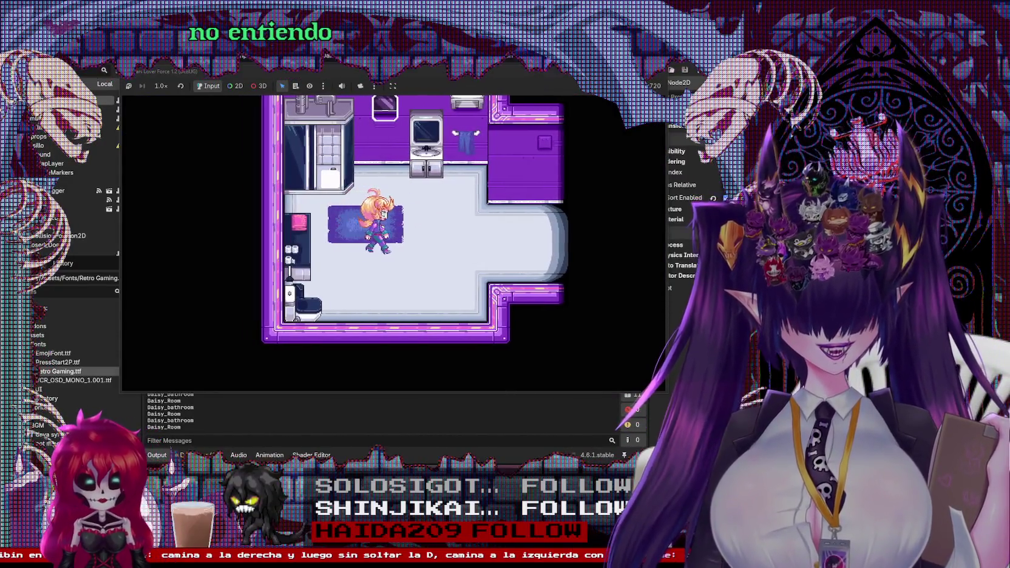
pyautogui.press('d')
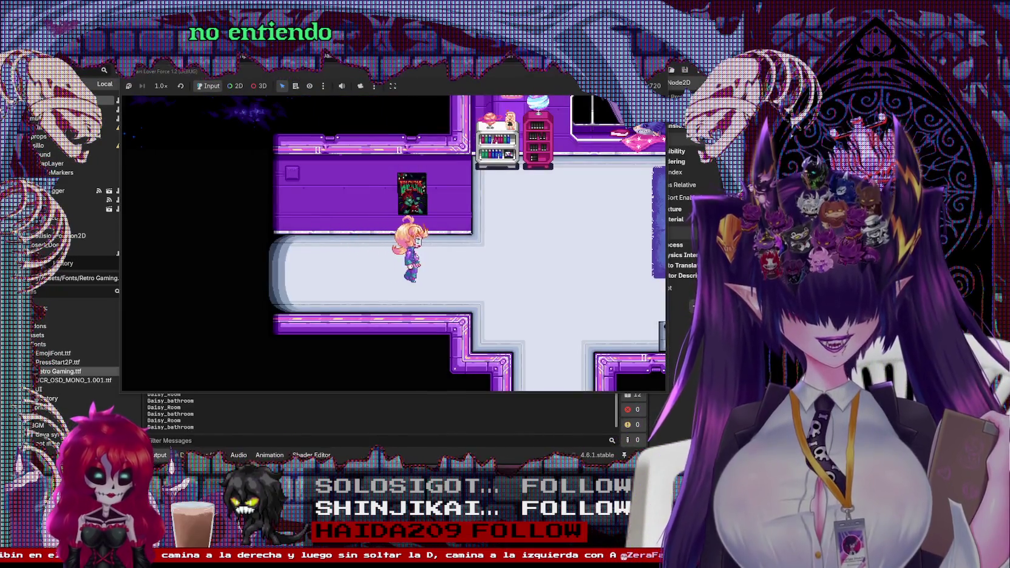
pyautogui.press('d')
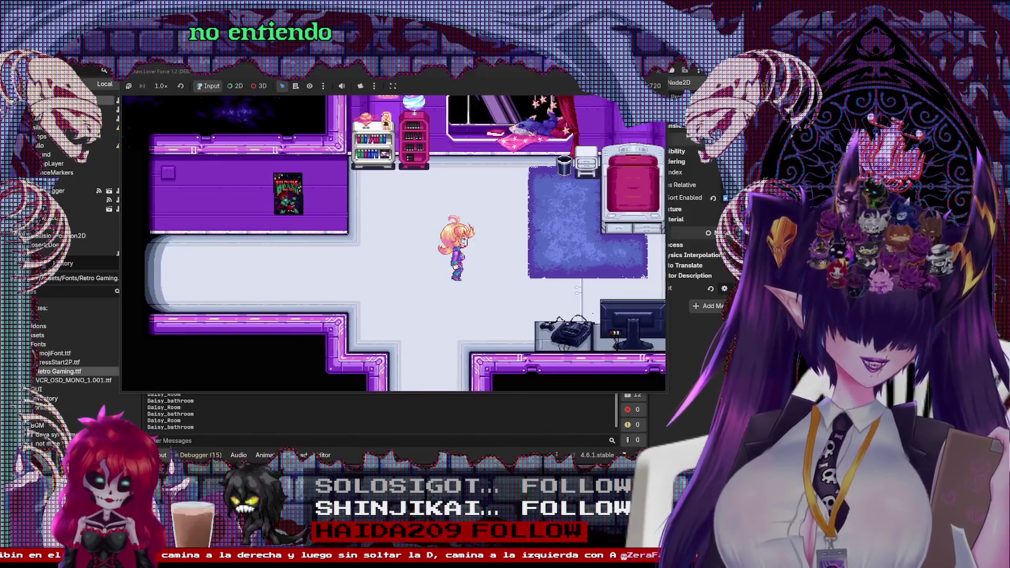
pyautogui.press('d')
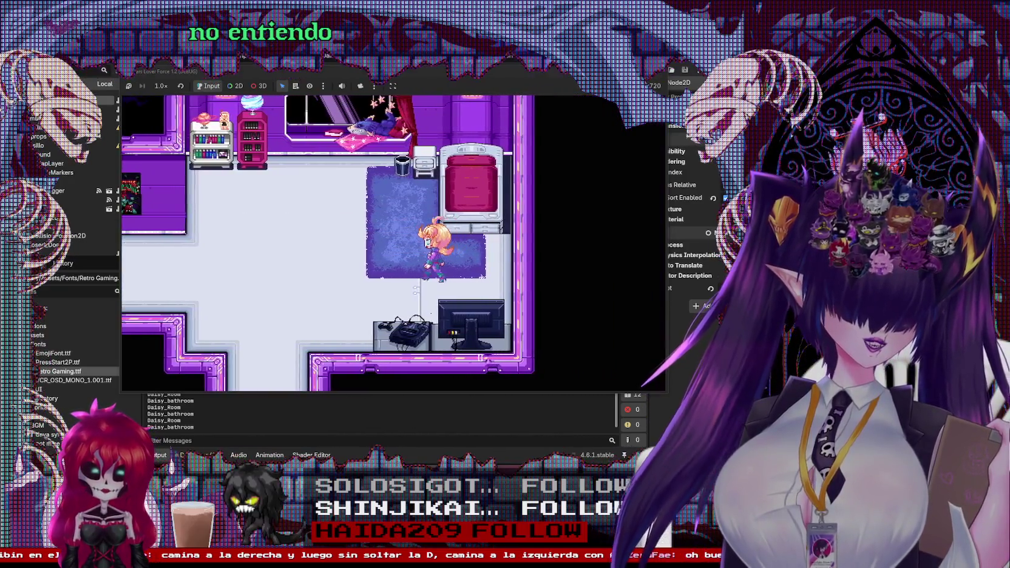
pyautogui.press('a')
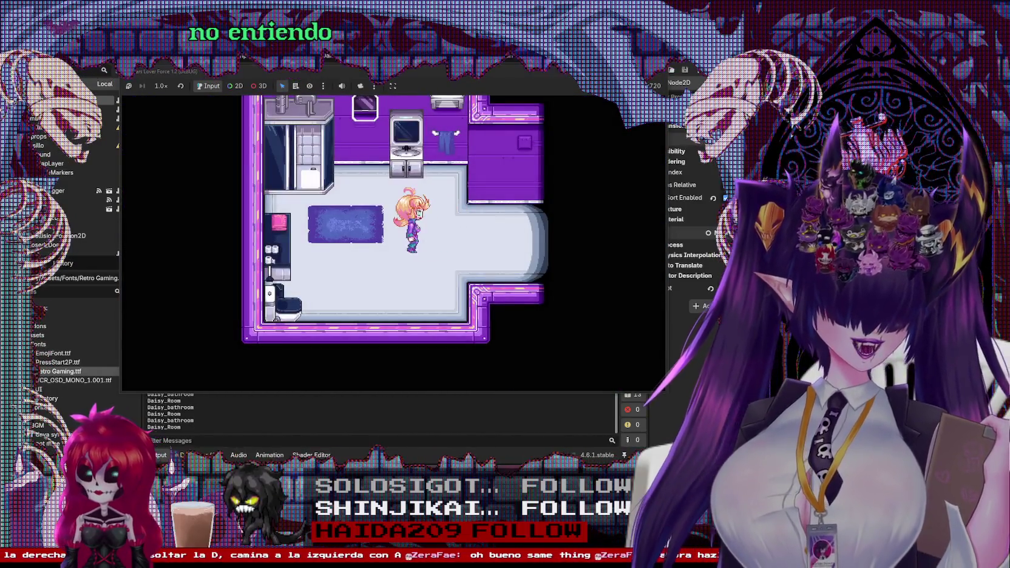
pyautogui.press('d')
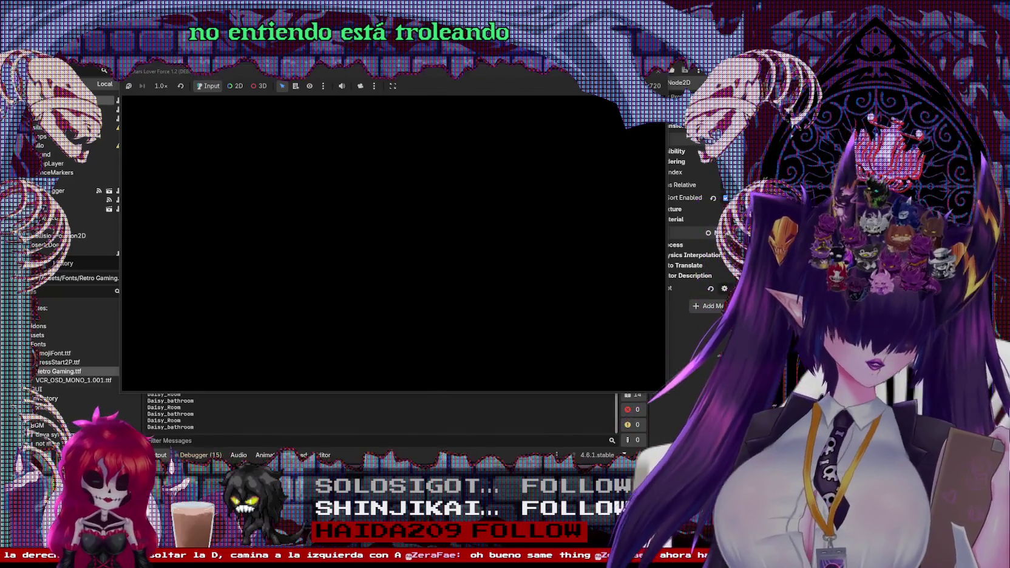
# Step: Walk the girl right into the bedroom, up, down onto the rug and back left
pyautogui.press('d')
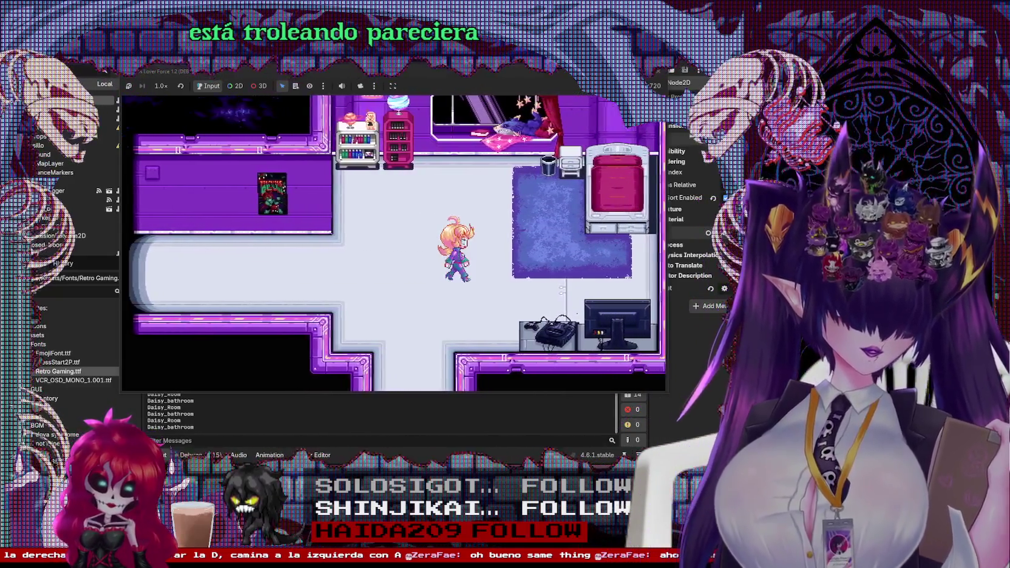
pyautogui.press('d')
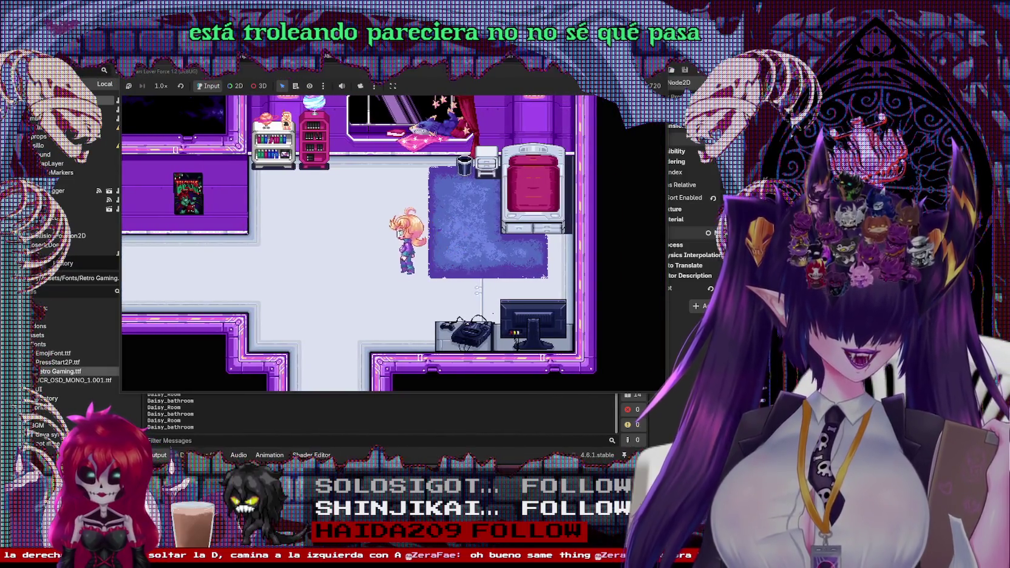
pyautogui.press('w')
pyautogui.press('d')
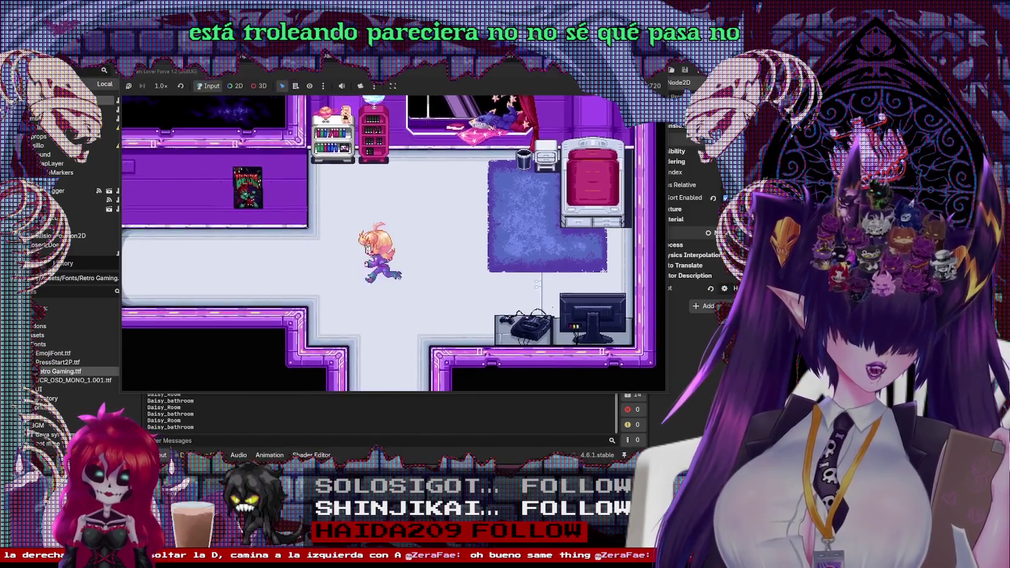
pyautogui.press('s')
pyautogui.press('a')
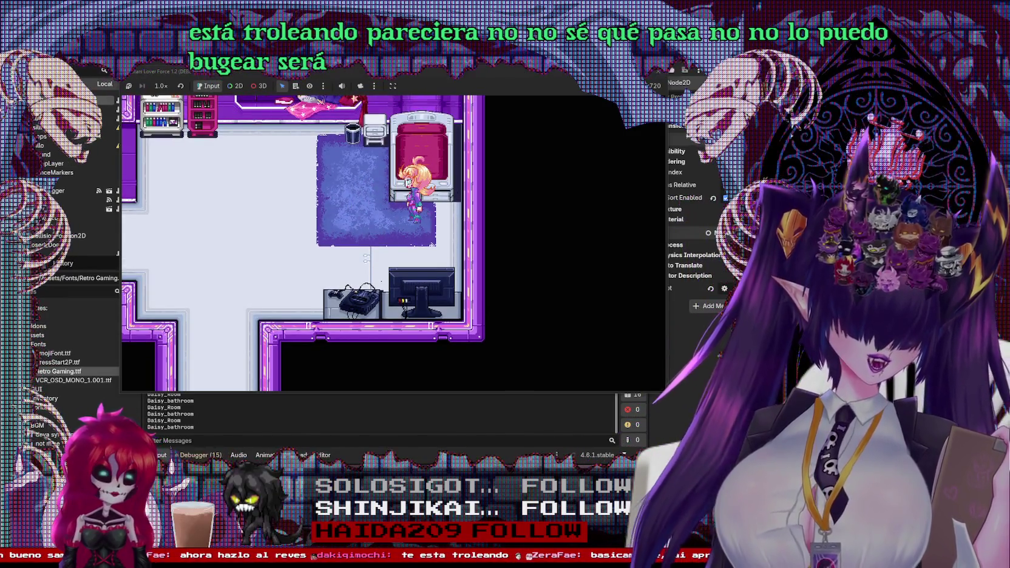
pyautogui.press('Left')
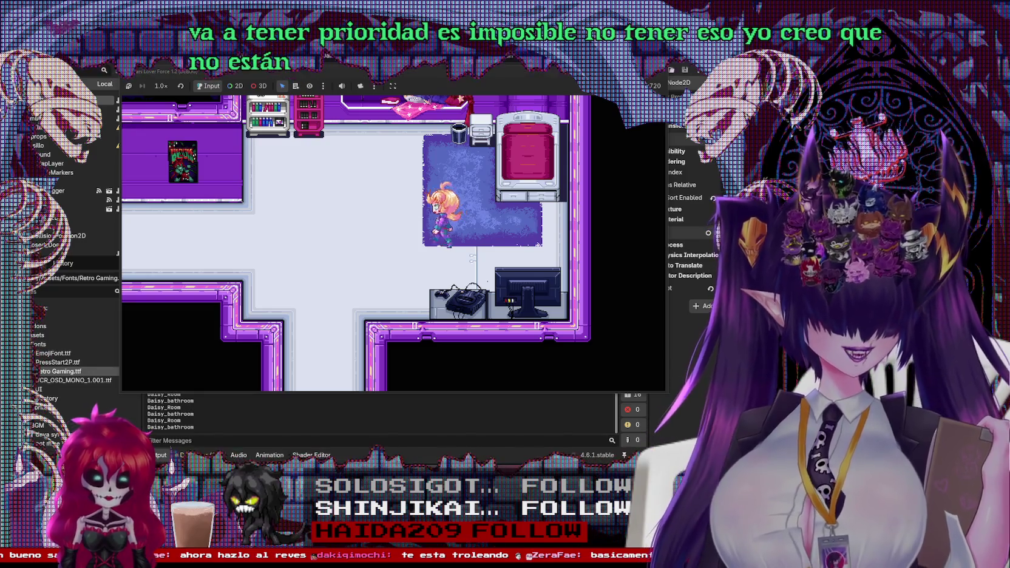
# Step: Test arrow-key turning, pressing Right and Left together, ending on the rug by the bed
pyautogui.press('Right')
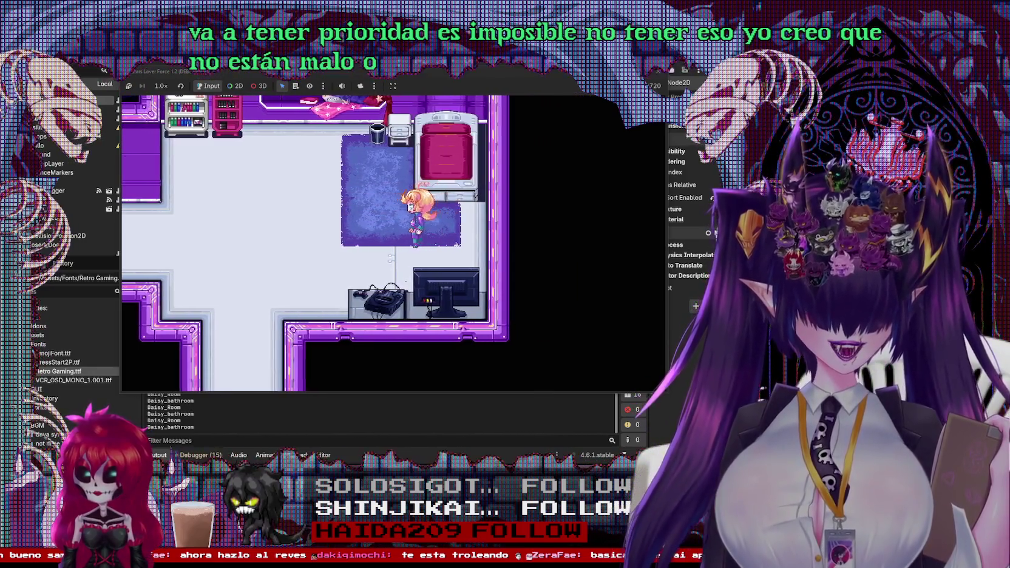
pyautogui.press('Right')
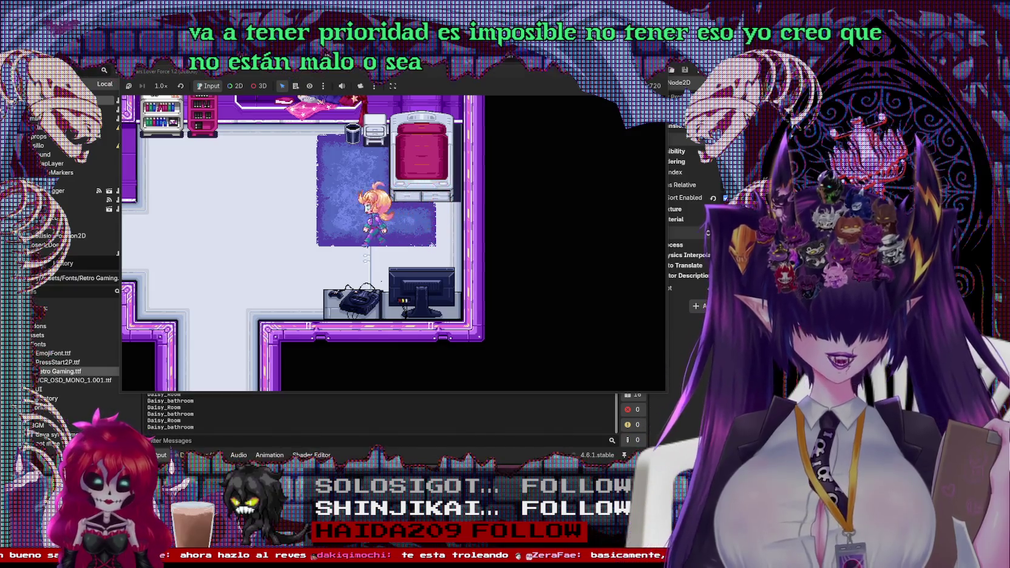
pyautogui.press('Left')
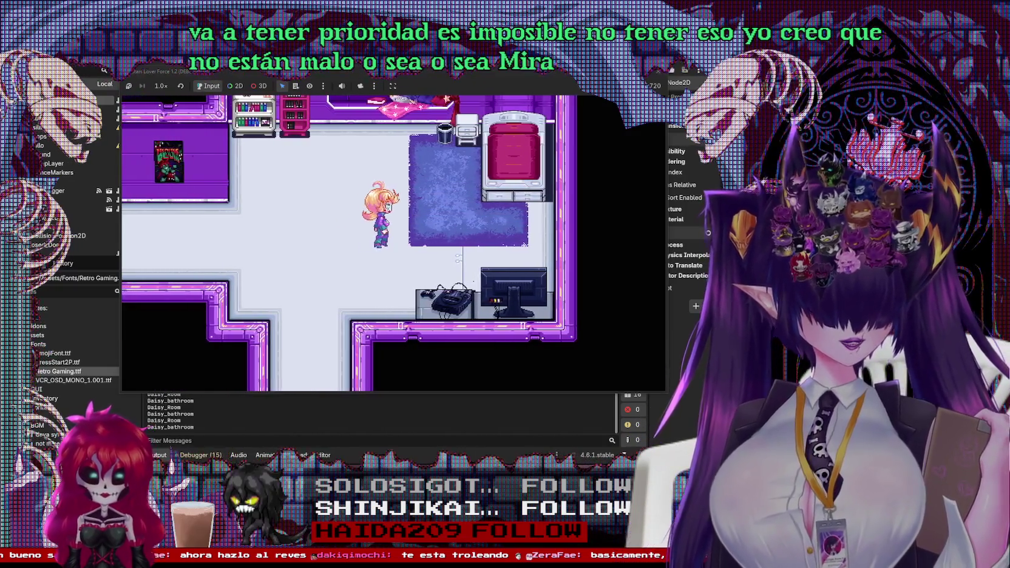
pyautogui.press('Right')
pyautogui.press('Left')
pyautogui.press('Right')
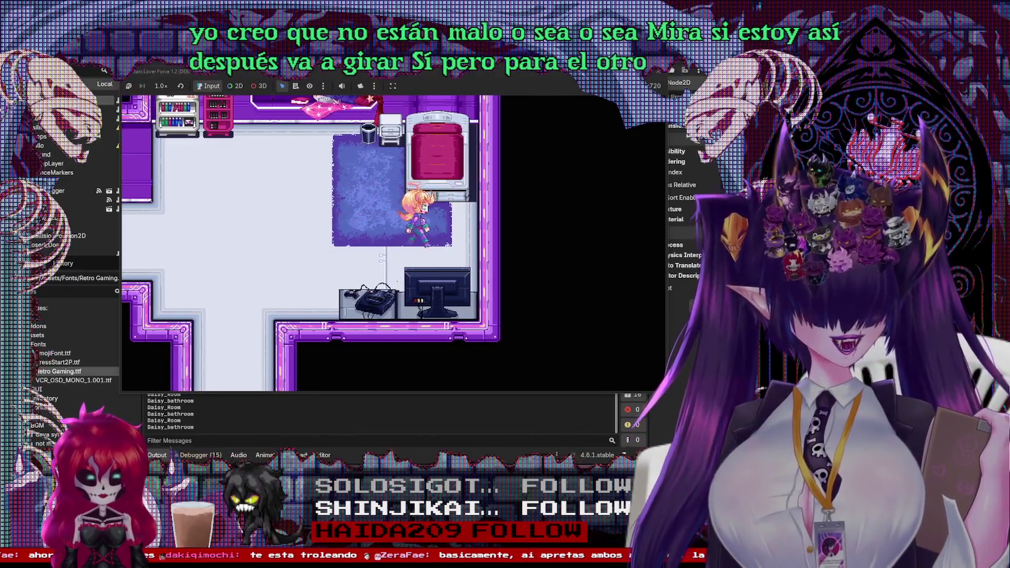
pyautogui.press('Right')
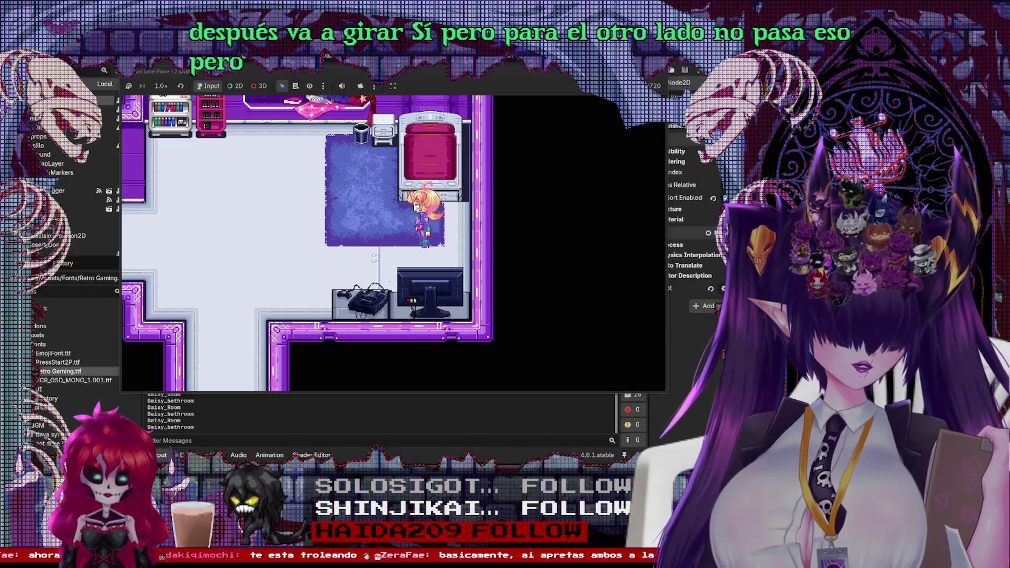
# Step: Stop the running game and bring Player.gd's ui_right input check into view
pyautogui.click(672, 70)
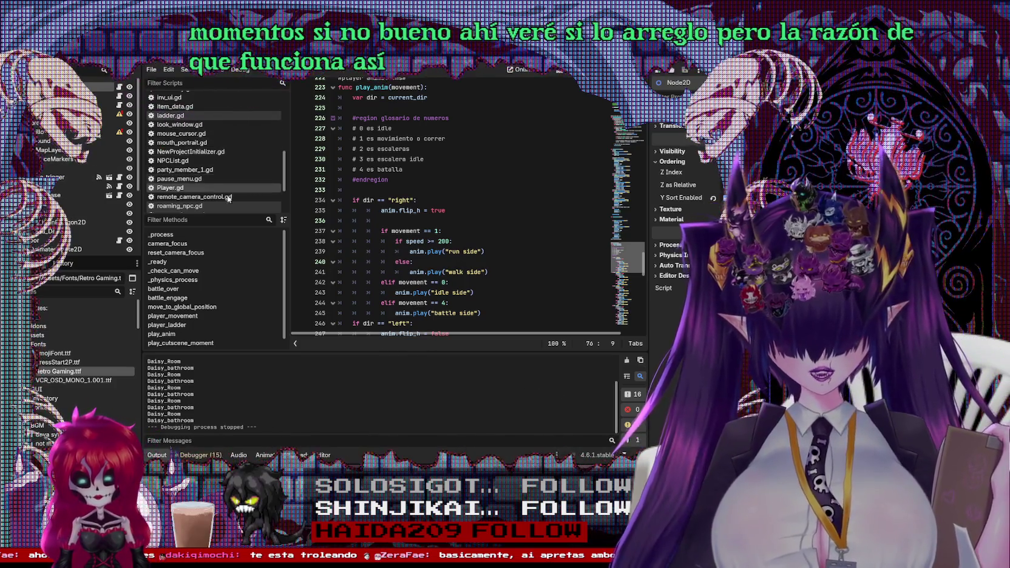
pyautogui.scroll(-4, 401, 267)
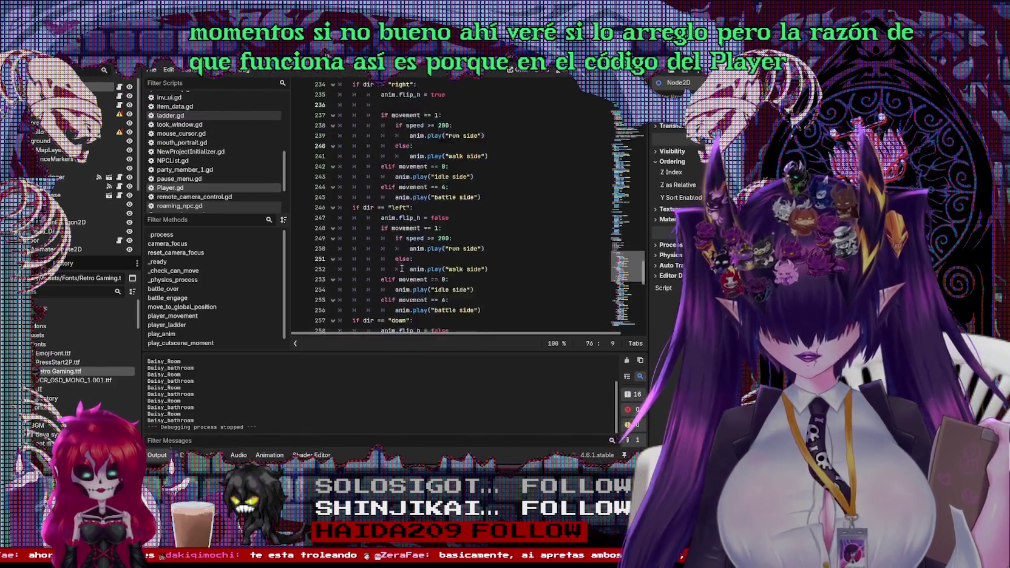
pyautogui.scroll(10, 401, 267)
pyautogui.scroll(10, 424, 279)
pyautogui.scroll(10, 450, 292)
pyautogui.scroll(10, 473, 300)
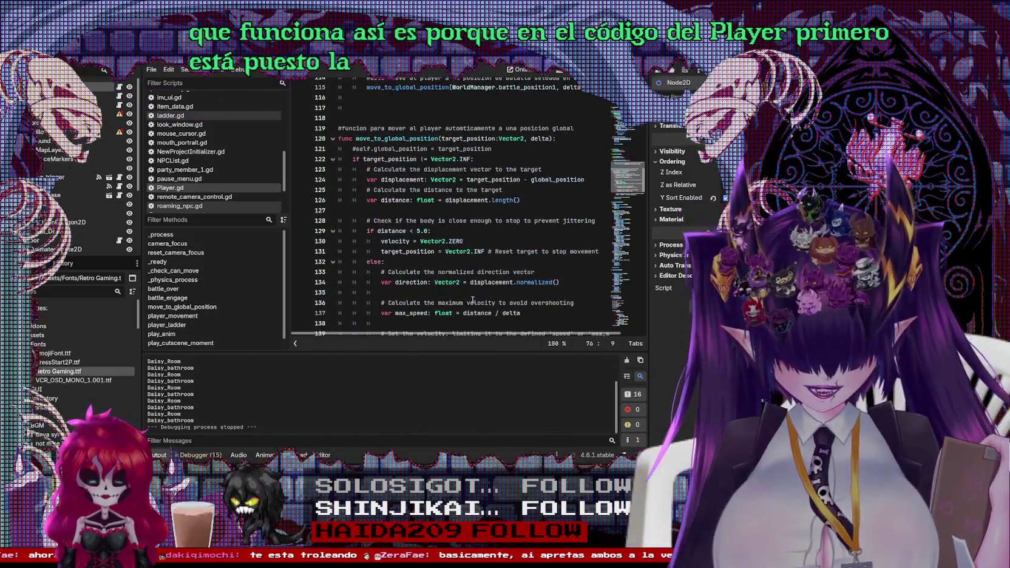
pyautogui.scroll(4, 472, 278)
pyautogui.scroll(5, 468, 273)
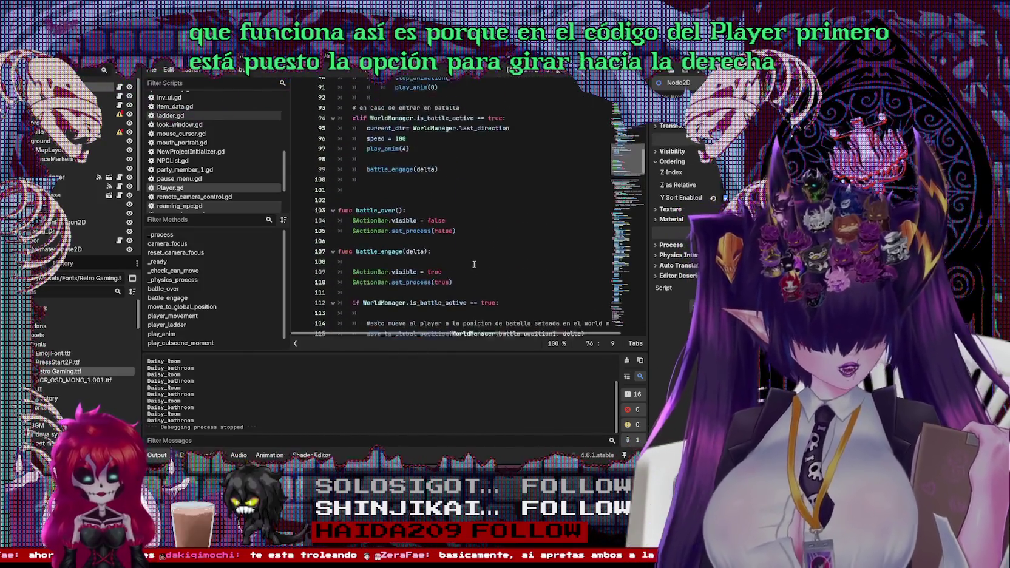
pyautogui.scroll(-9, 461, 267)
pyautogui.scroll(-6, 455, 258)
pyautogui.scroll(-1, 455, 259)
pyautogui.scroll(-1, 447, 255)
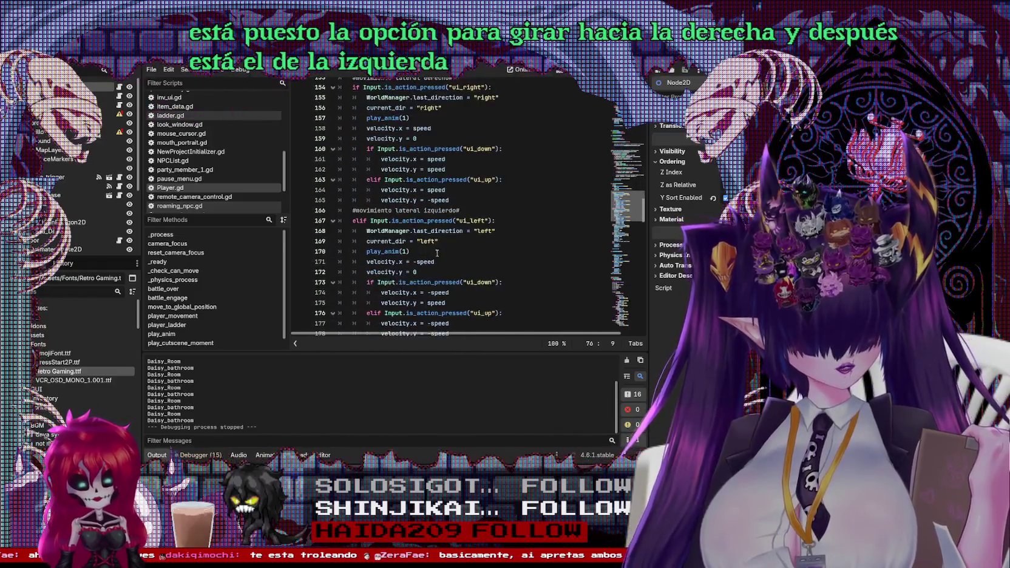
pyautogui.scroll(-1, 433, 251)
pyautogui.click(456, 211)
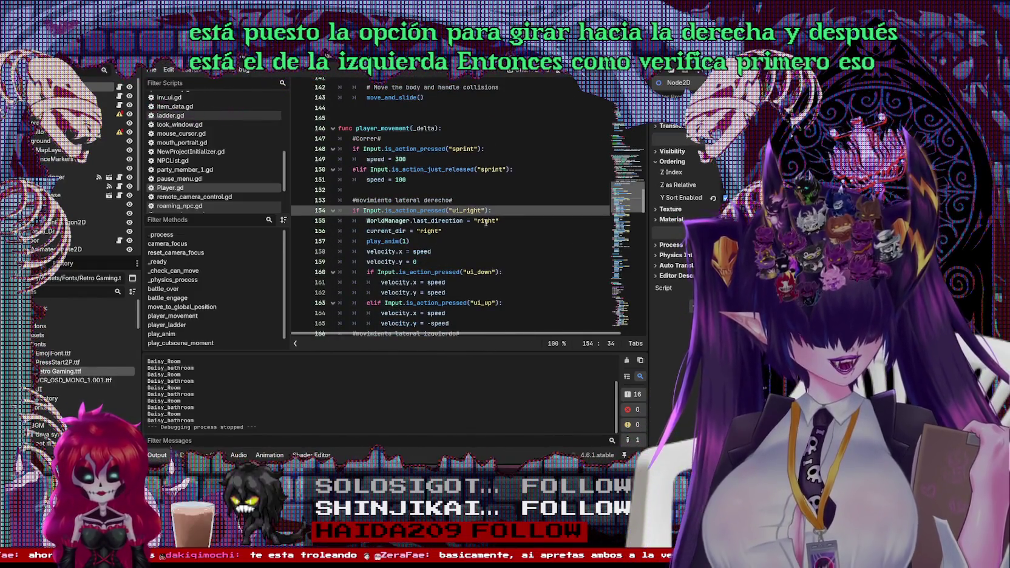
# Step: Mark the leftward velocity line, the nested ui_down checks and the ui_left check in Player.gd
pyautogui.scroll(-2, 480, 226)
pyautogui.scroll(-2, 480, 228)
pyautogui.scroll(-1, 486, 229)
pyautogui.click(491, 232)
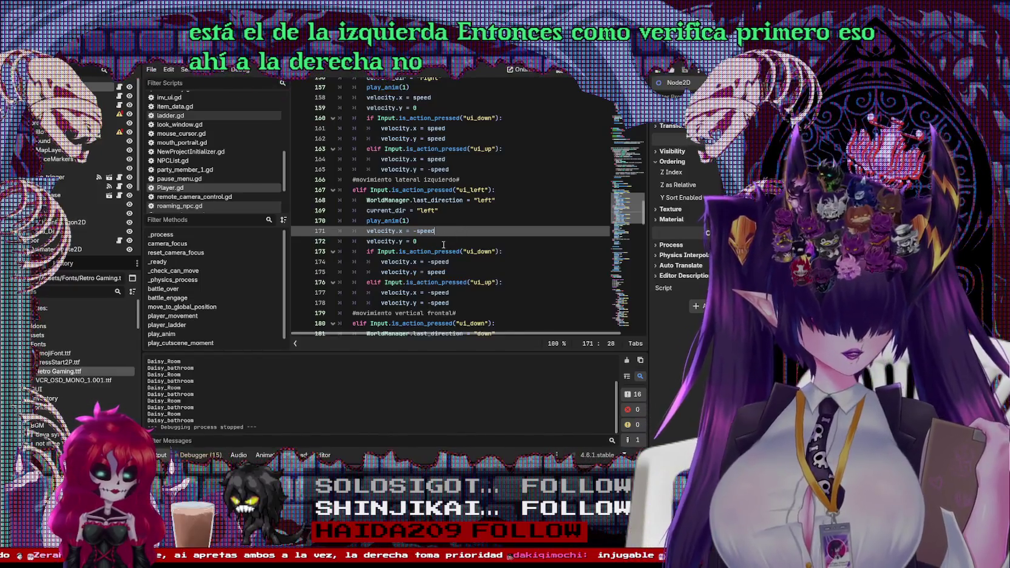
pyautogui.scroll(1, 413, 233)
pyautogui.scroll(1, 462, 241)
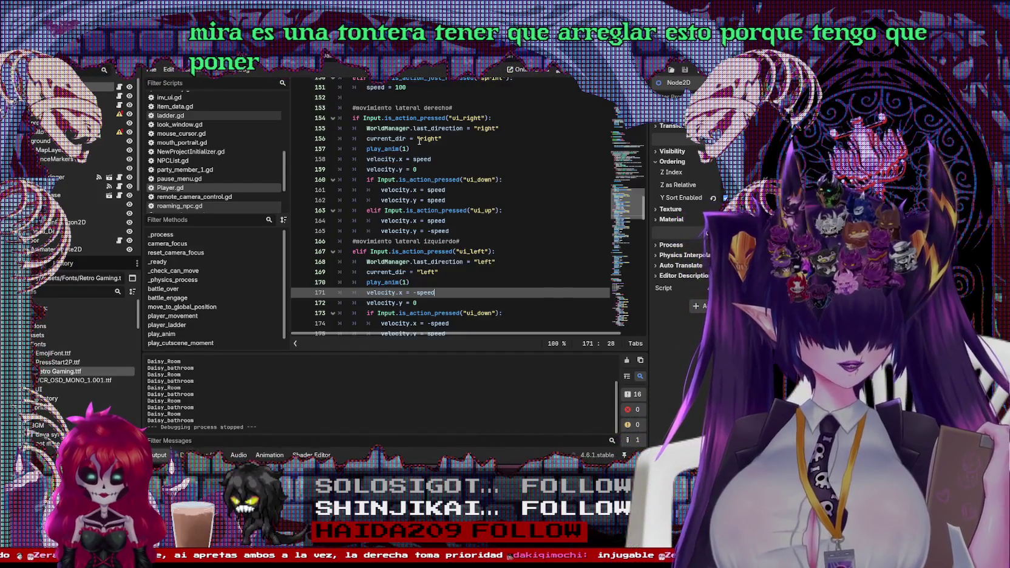
pyautogui.click(419, 138)
pyautogui.click(510, 179)
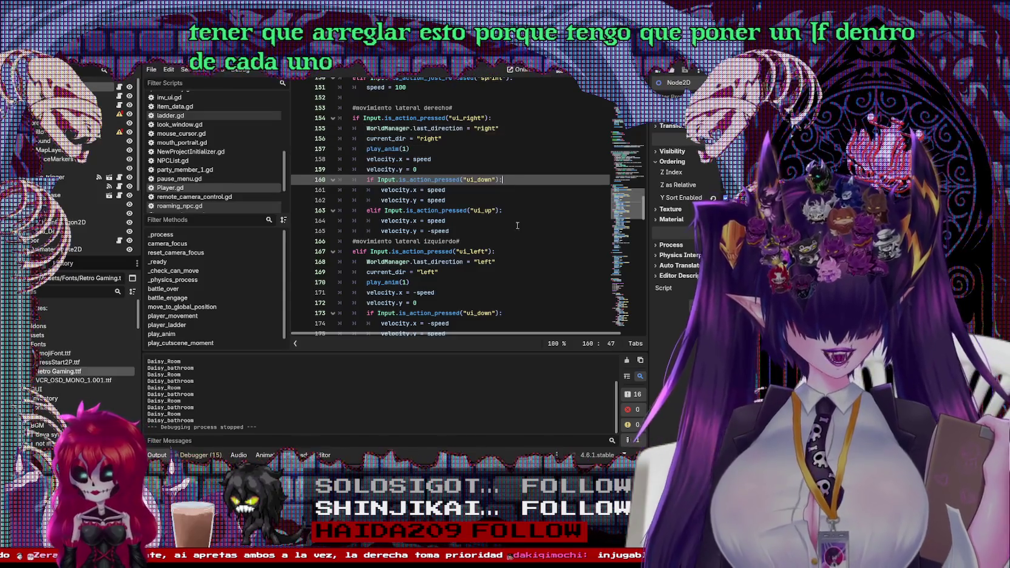
pyautogui.click(446, 252)
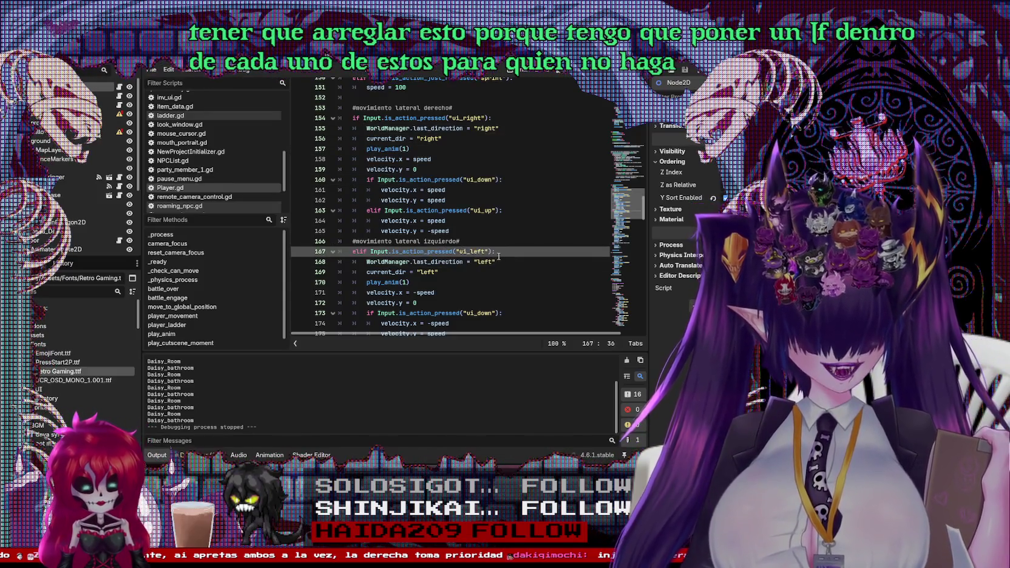
pyautogui.scroll(-4, 486, 237)
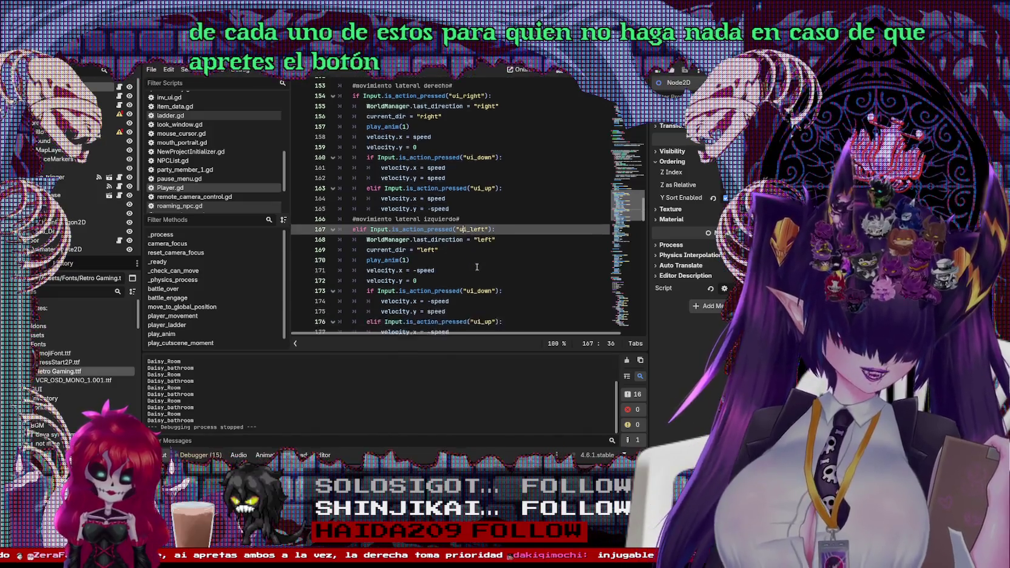
pyautogui.scroll(-1, 479, 234)
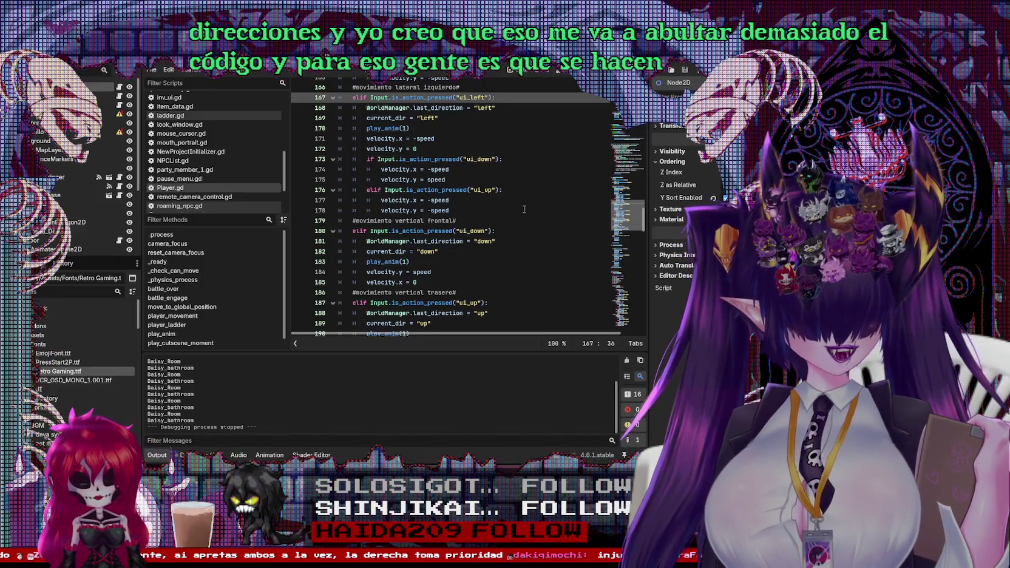
pyautogui.moveTo(632, 229)
pyautogui.mouseDown()
pyautogui.moveTo(647, 193)
pyautogui.moveTo(665, 328)
pyautogui.mouseUp()
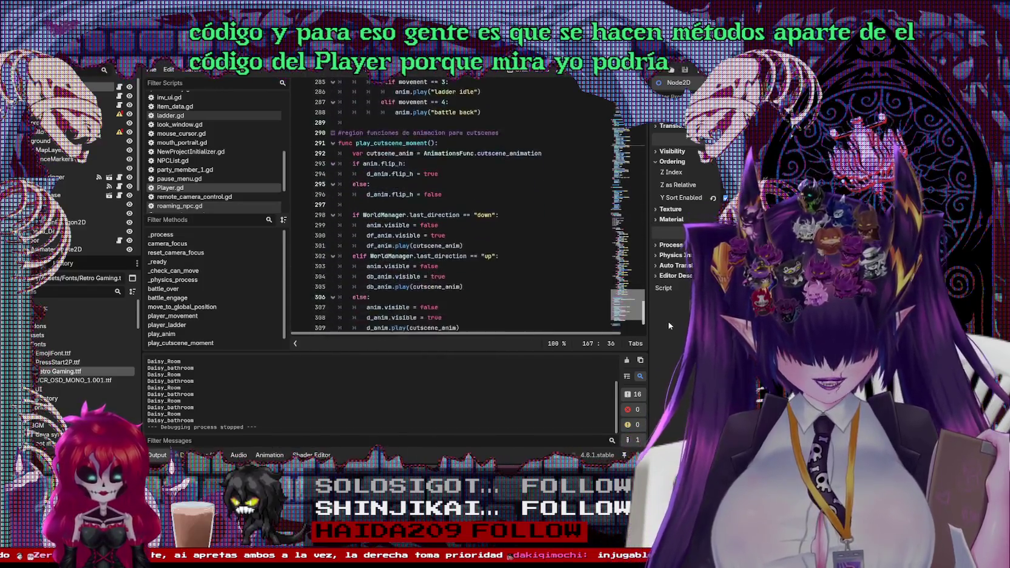
pyautogui.click(538, 260)
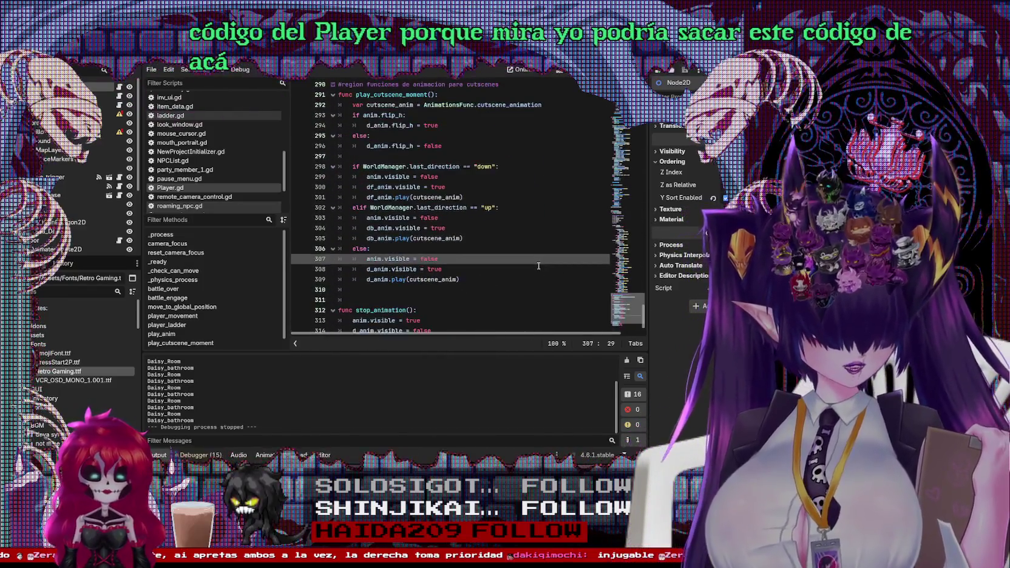
pyautogui.click(505, 281)
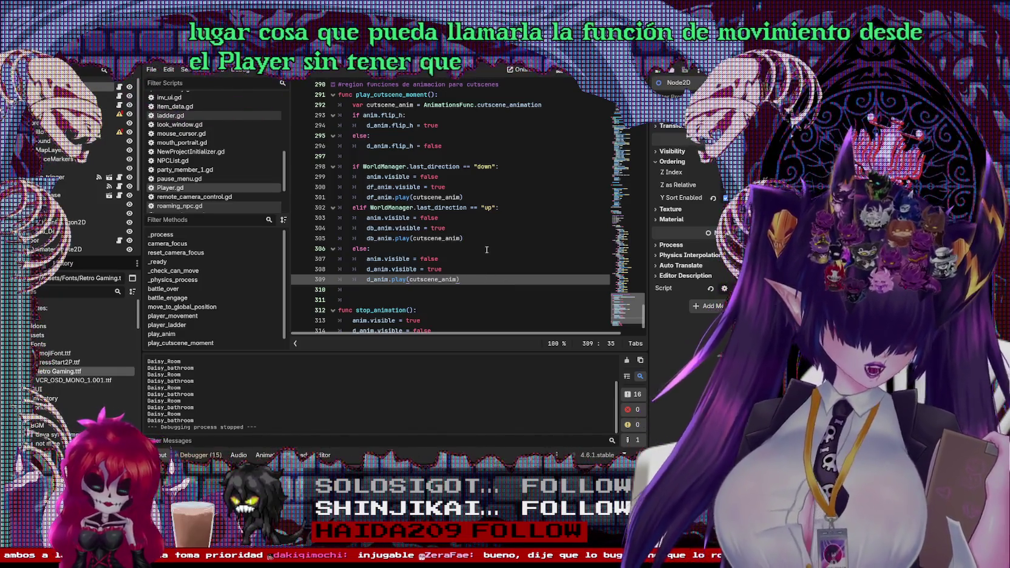
pyautogui.click(427, 207)
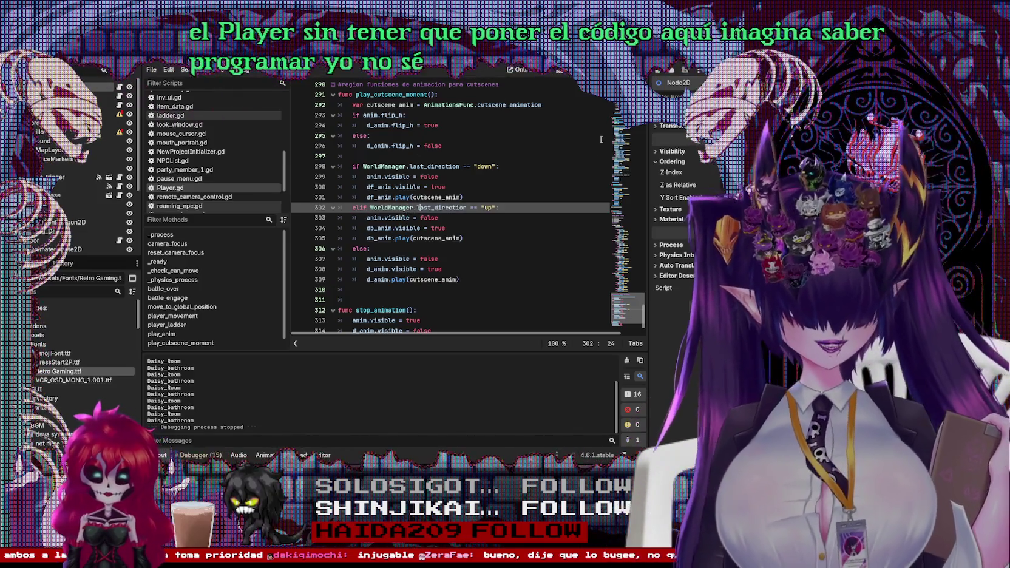
pyautogui.click(484, 179)
pyautogui.click(530, 174)
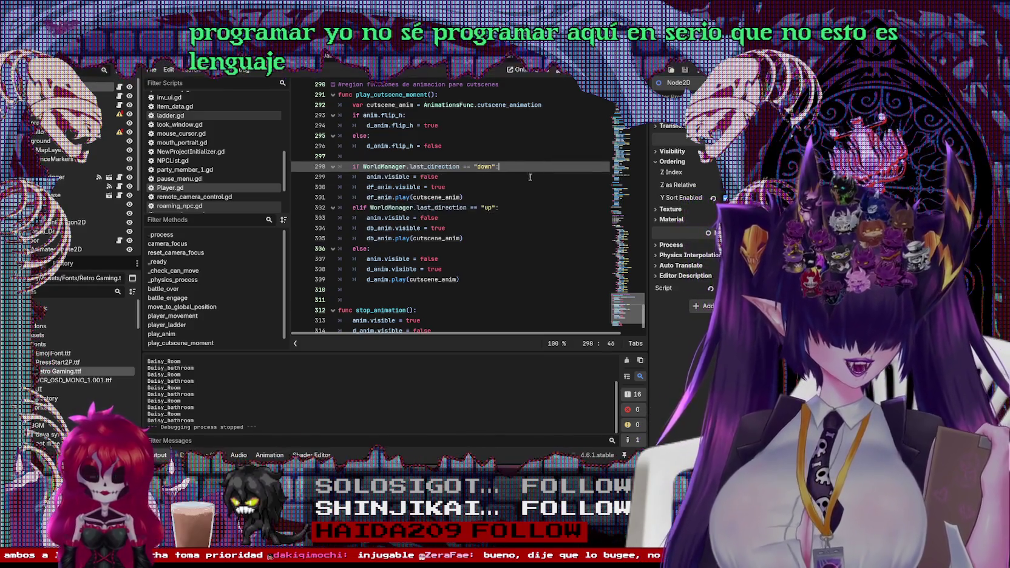
pyautogui.click(480, 279)
pyautogui.scroll(5, 476, 249)
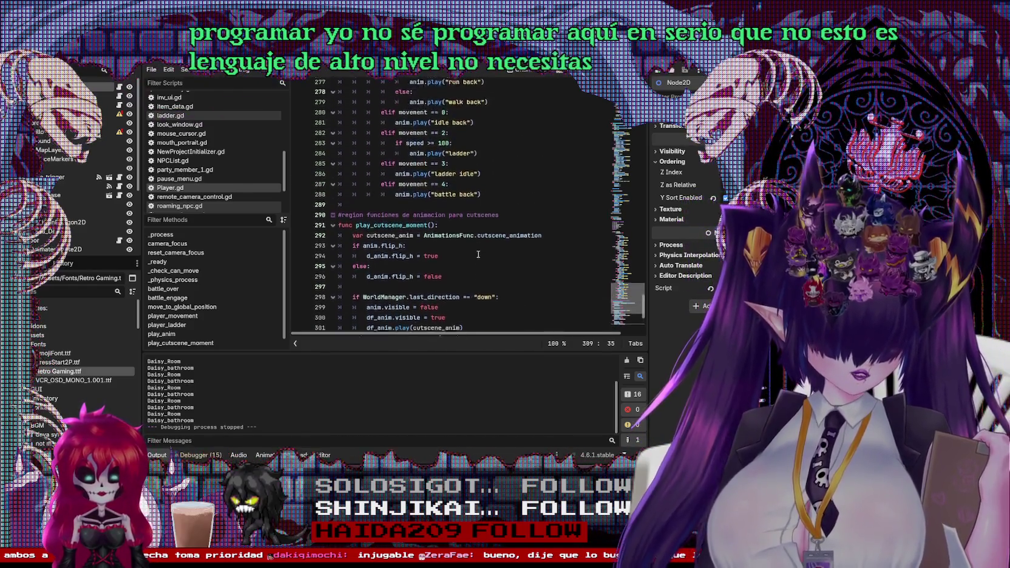
pyautogui.scroll(5, 475, 240)
pyautogui.scroll(4, 480, 242)
pyautogui.scroll(4, 485, 244)
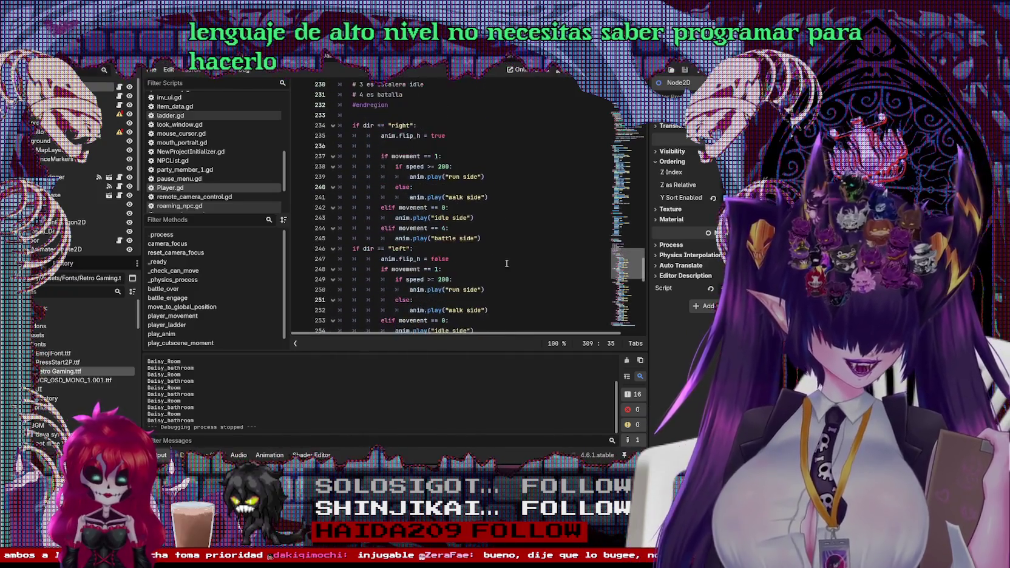
pyautogui.scroll(4, 495, 247)
pyautogui.click(473, 153)
pyautogui.scroll(4, 470, 164)
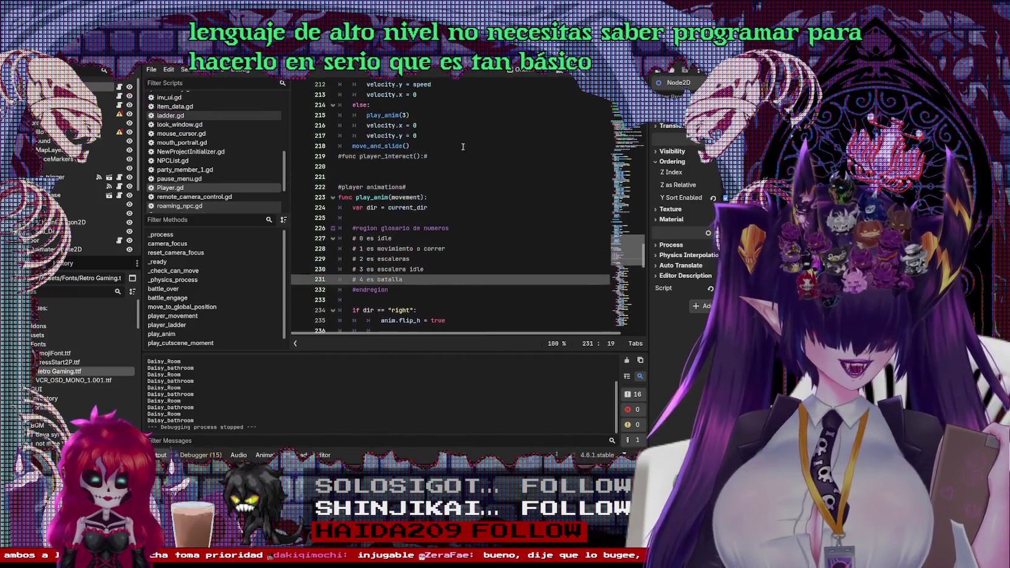
pyautogui.scroll(4, 469, 180)
pyautogui.scroll(2, 467, 178)
pyautogui.scroll(2, 463, 174)
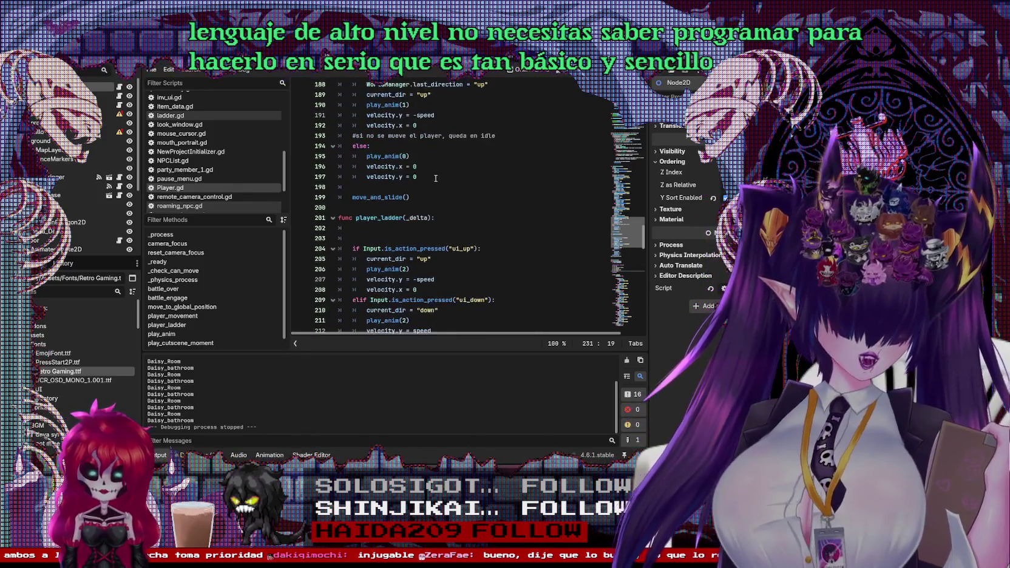
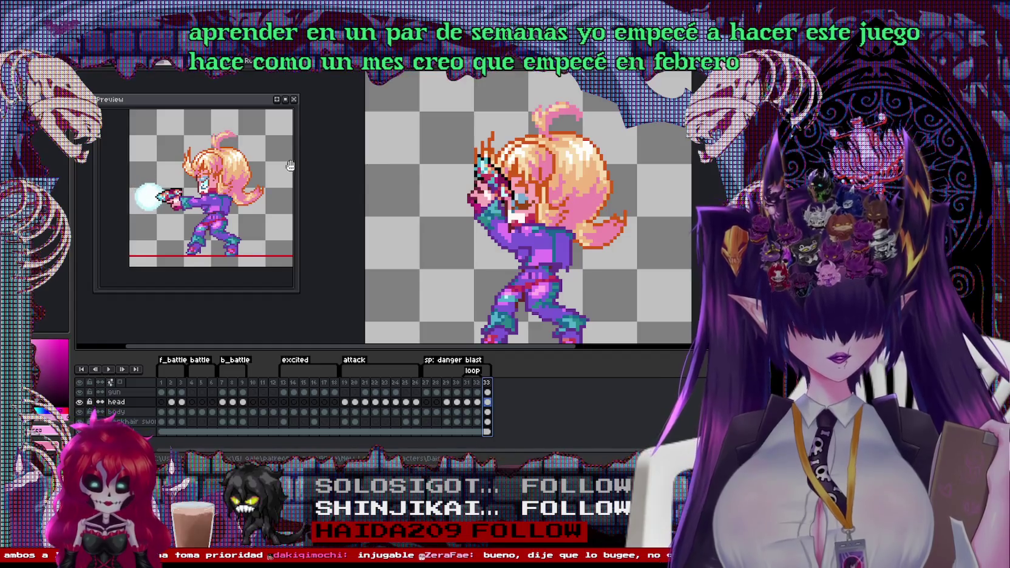
# Step: Close the animation preview and check frame 33's duration properties on the body layer
pyautogui.click(294, 99)
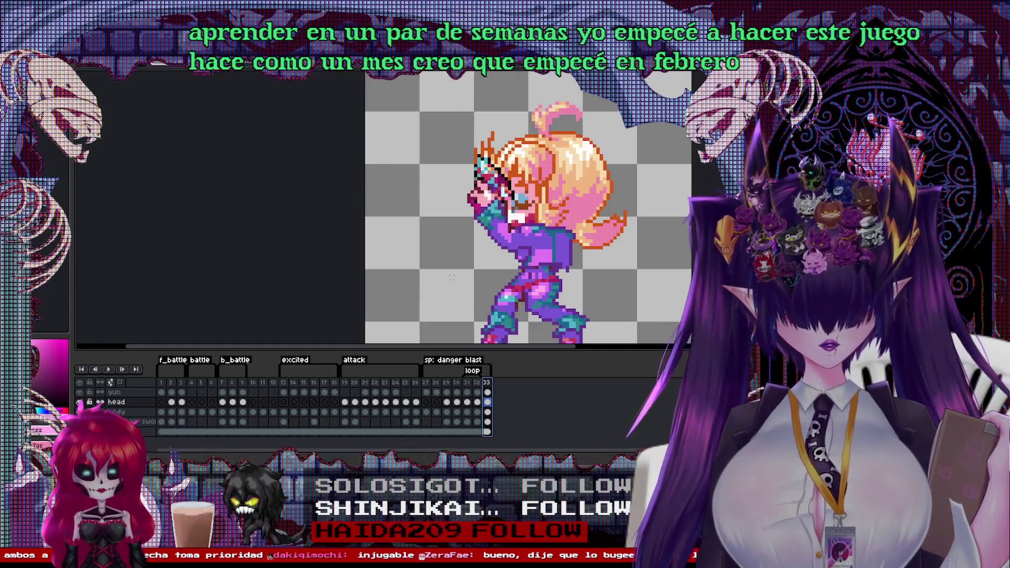
pyautogui.click(477, 383)
pyautogui.click(487, 382)
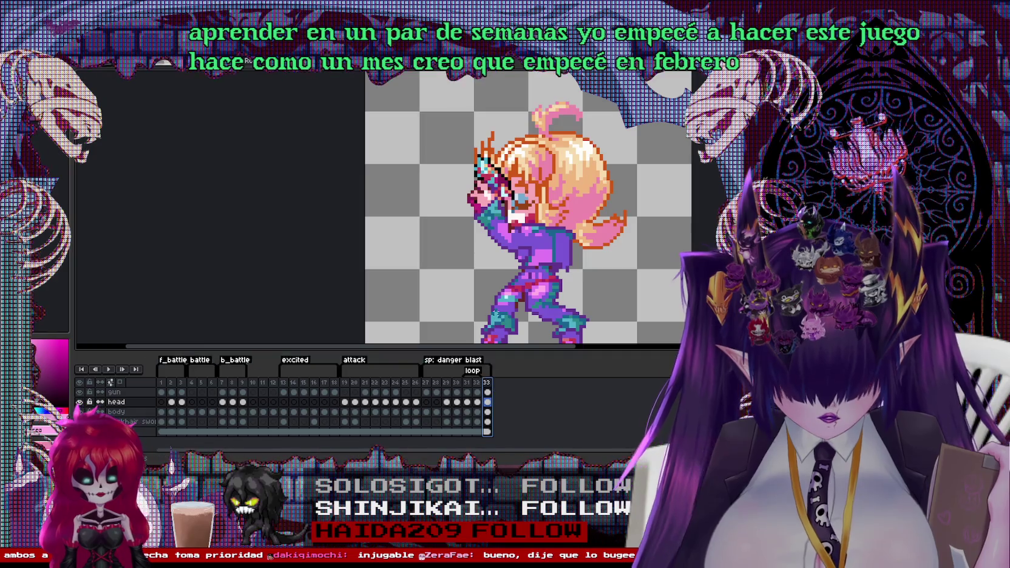
pyautogui.moveTo(497, 298); pyautogui.dragTo(503, 229)
pyautogui.click(487, 411)
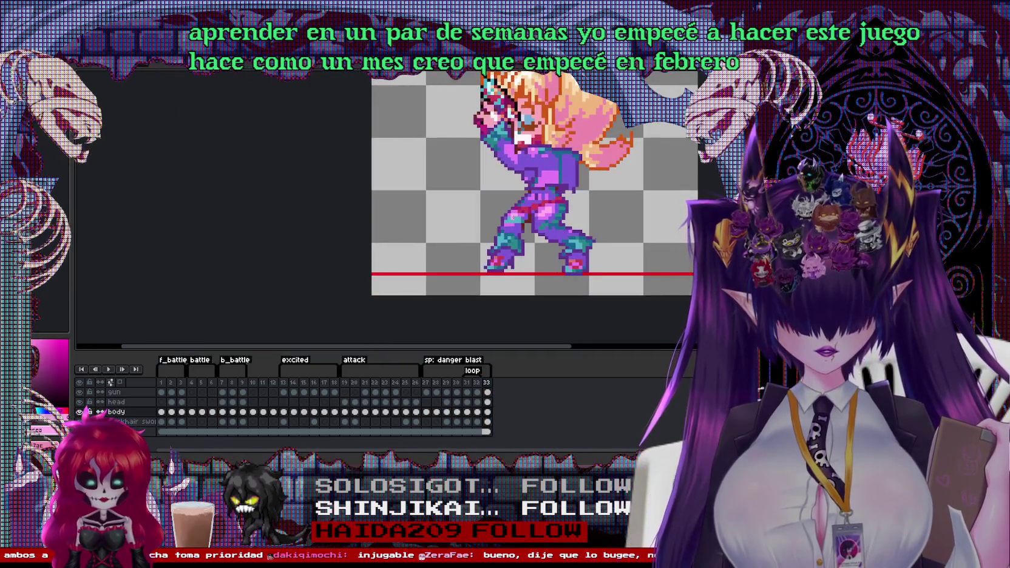
pyautogui.doubleClick(487, 383)
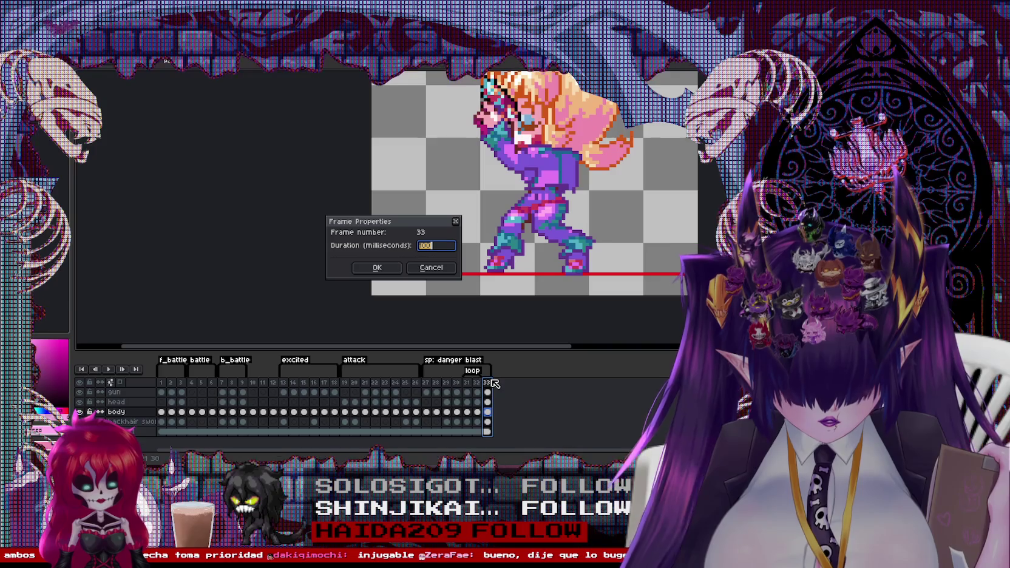
pyautogui.press('Return')
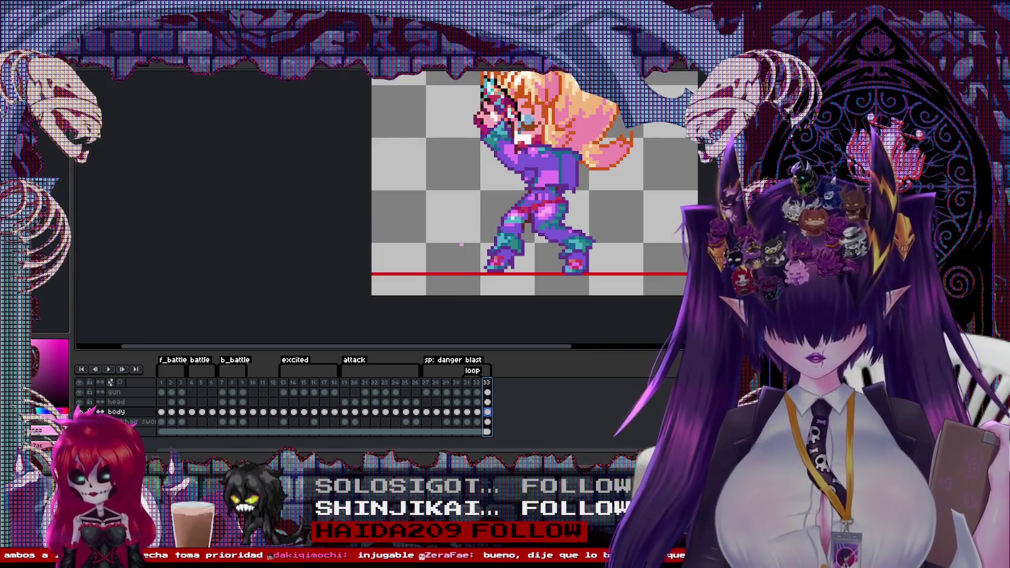
# Step: Insert a new frame after frame 20 and select the new frame 21
pyautogui.click(355, 382)
pyautogui.click(366, 382)
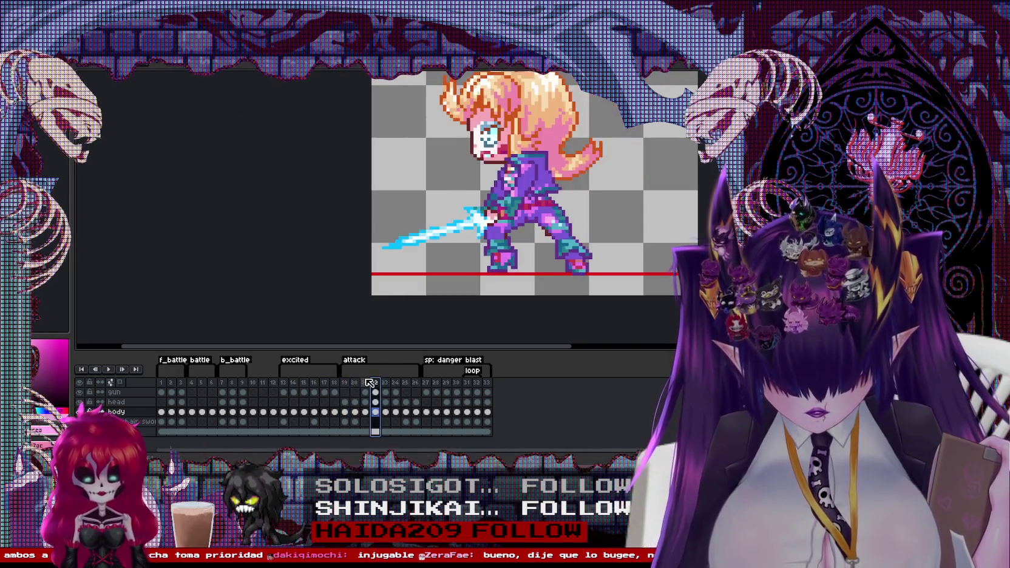
pyautogui.click(357, 382)
pyautogui.rightClick(356, 382)
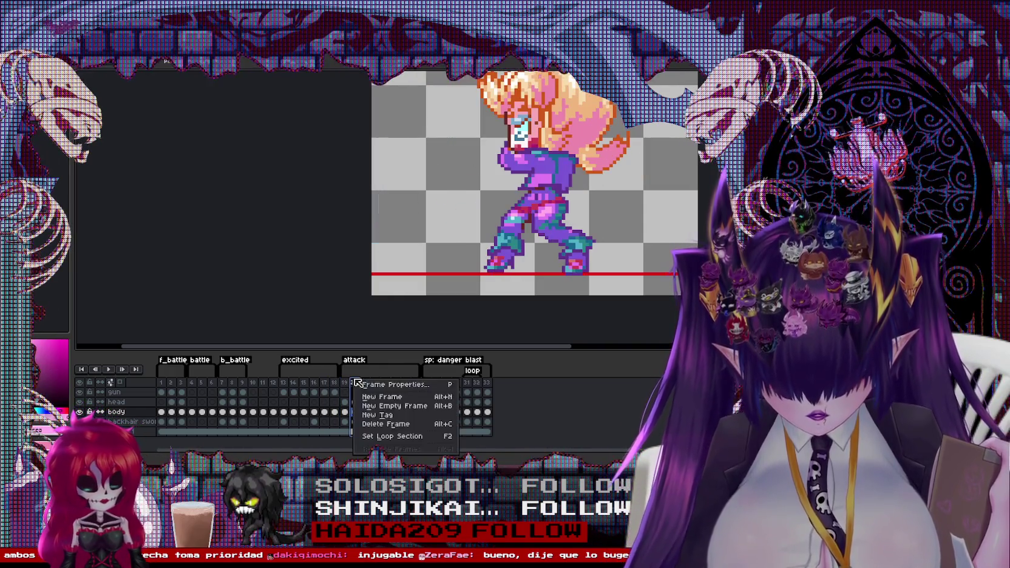
pyautogui.click(373, 392)
pyautogui.click(365, 383)
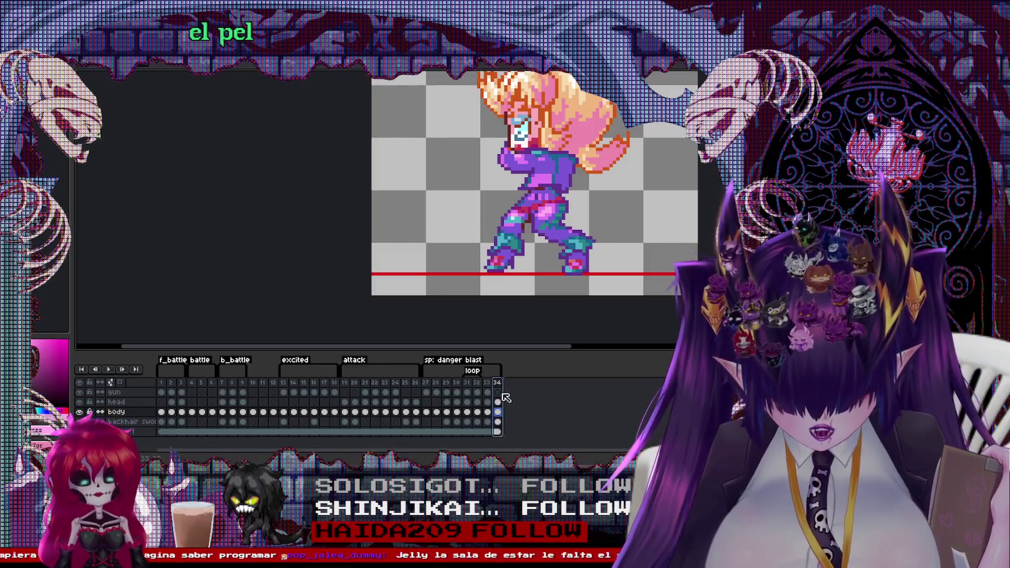
# Step: Move the new frame 21 to the end of the timeline as frame 34
pyautogui.moveTo(513, 398); pyautogui.dragTo(489, 413)
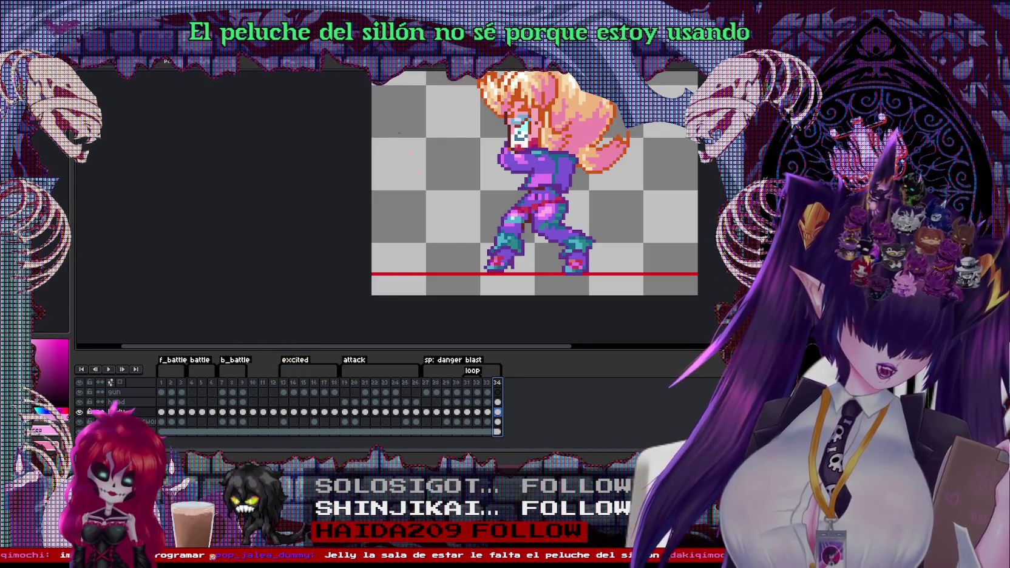
pyautogui.moveTo(438, 103); pyautogui.dragTo(376, 148)
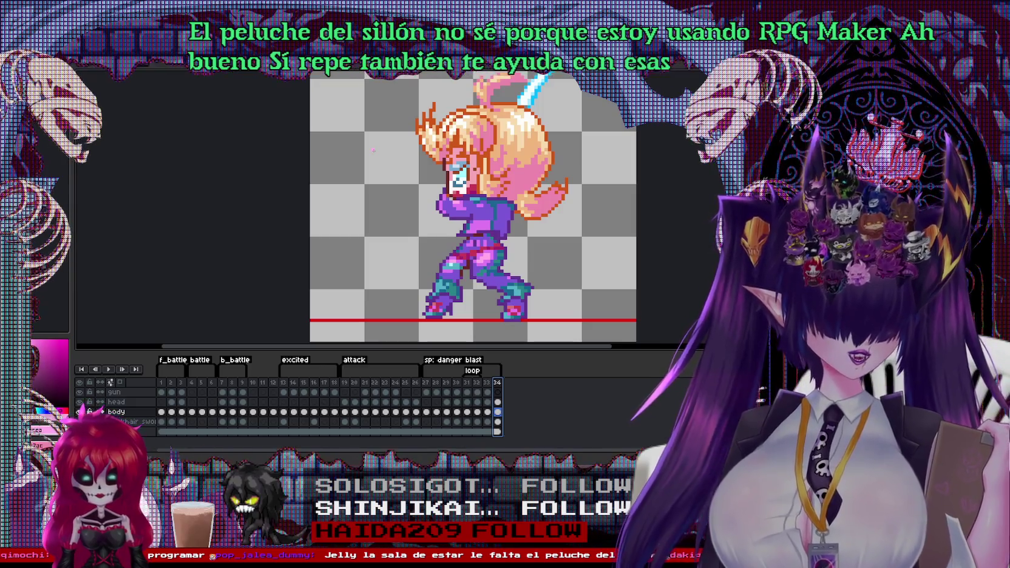
pyautogui.moveTo(501, 168)
pyautogui.mouseDown()
pyautogui.moveTo(418, 242)
pyautogui.moveTo(527, 193)
pyautogui.mouseUp()
pyautogui.scroll(1, 528, 193)
pyautogui.scroll(1, 528, 193)
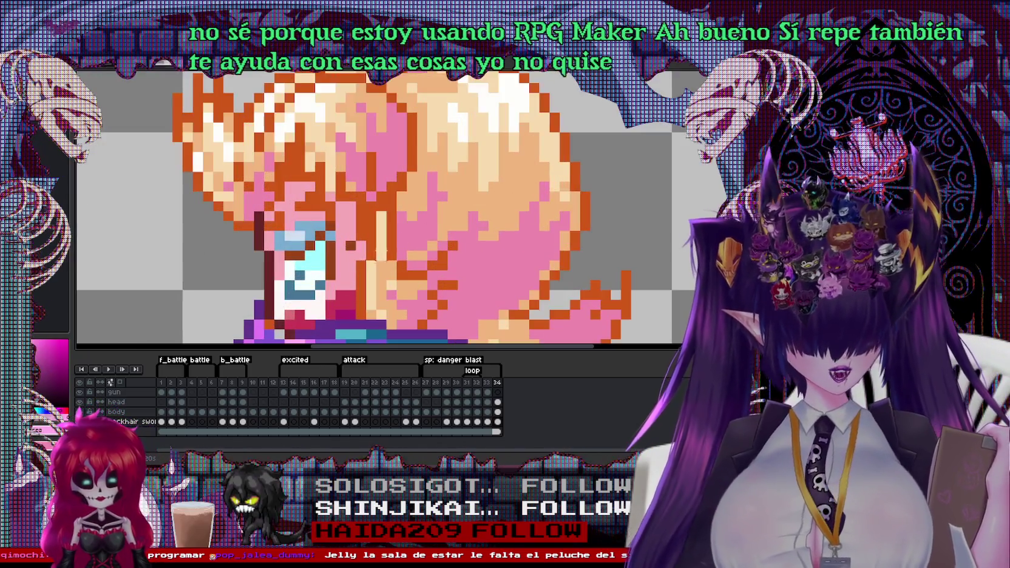
pyautogui.scroll(1, 528, 193)
pyautogui.scroll(1, 527, 193)
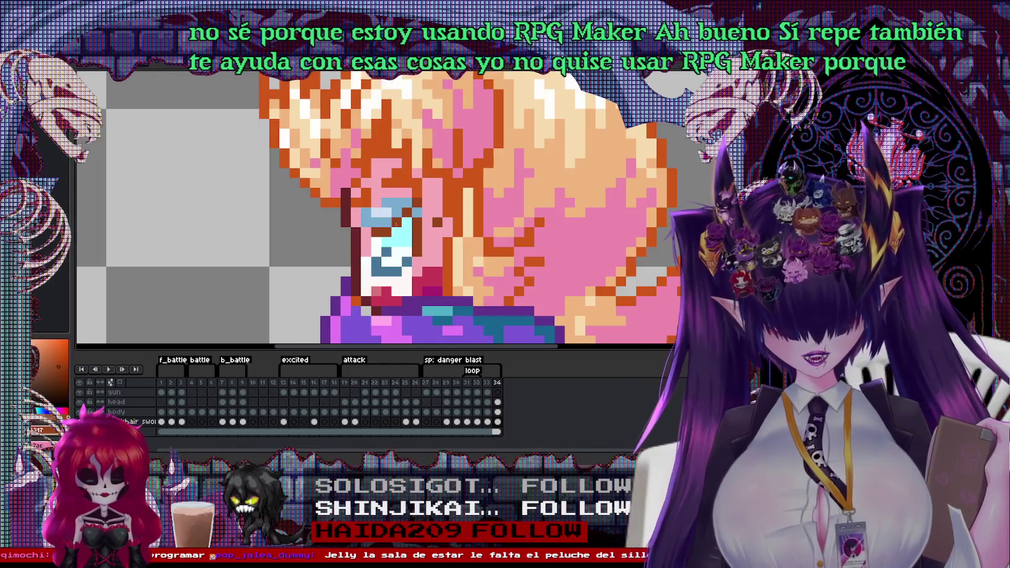
# Step: On the head layer, repaint the eye light cyan with dark-blue pupil pixels
pyautogui.click(396, 224)
pyautogui.moveTo(396, 223); pyautogui.dragTo(375, 223)
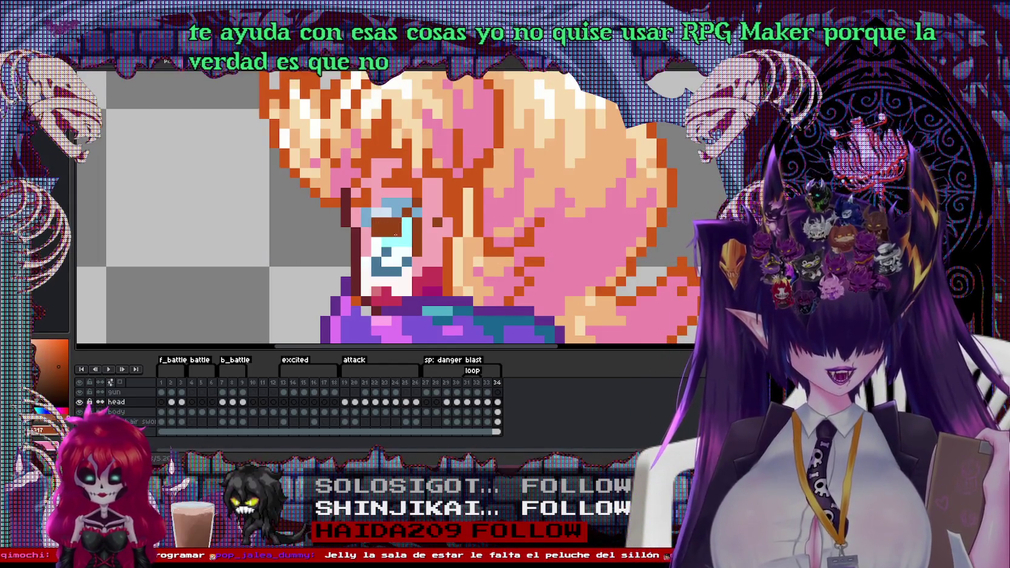
pyautogui.click(386, 221)
pyautogui.click(396, 221)
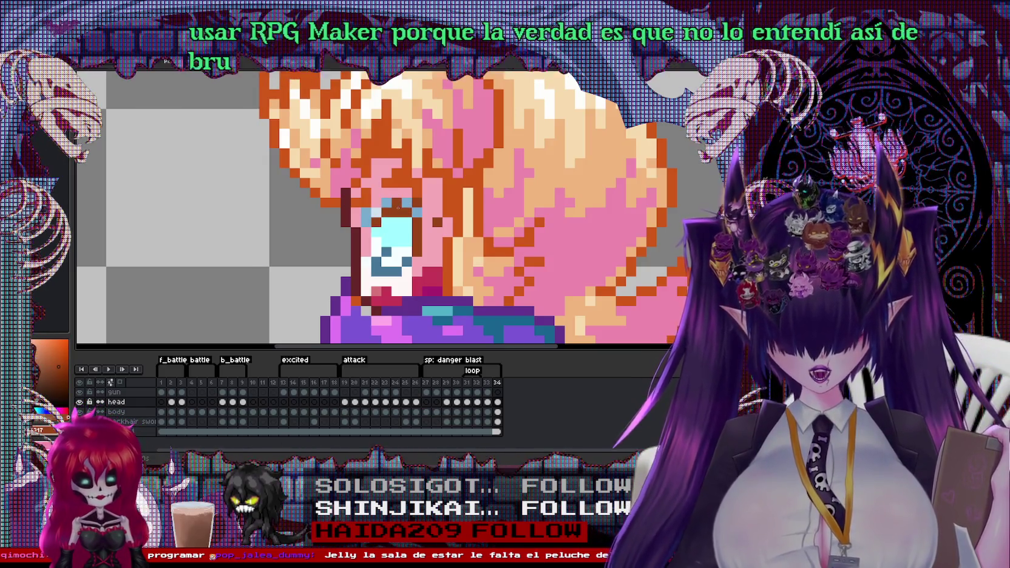
pyautogui.click(395, 242)
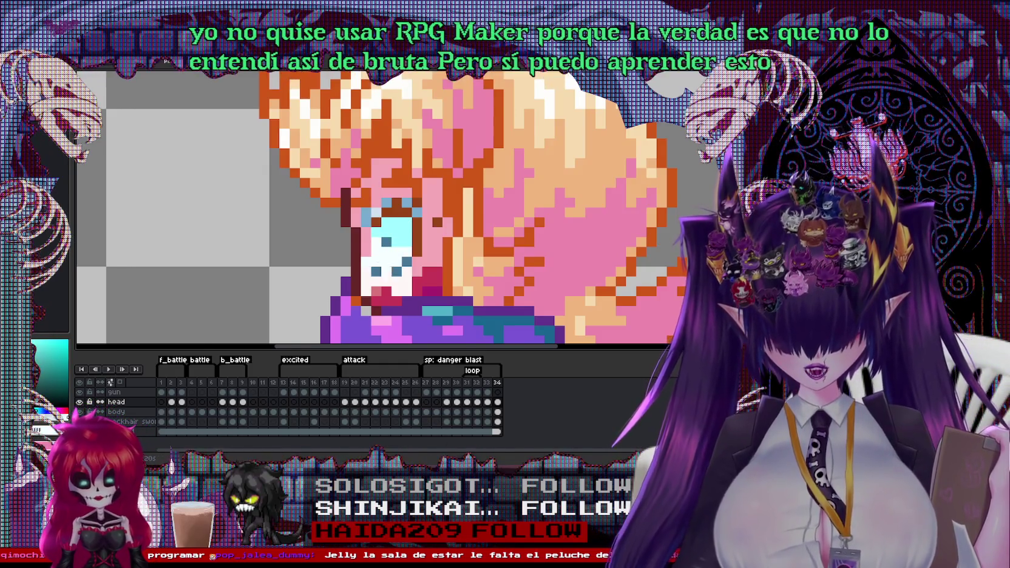
pyautogui.scroll(-3, 382, 267)
pyautogui.scroll(3, 395, 279)
pyautogui.scroll(-3, 401, 286)
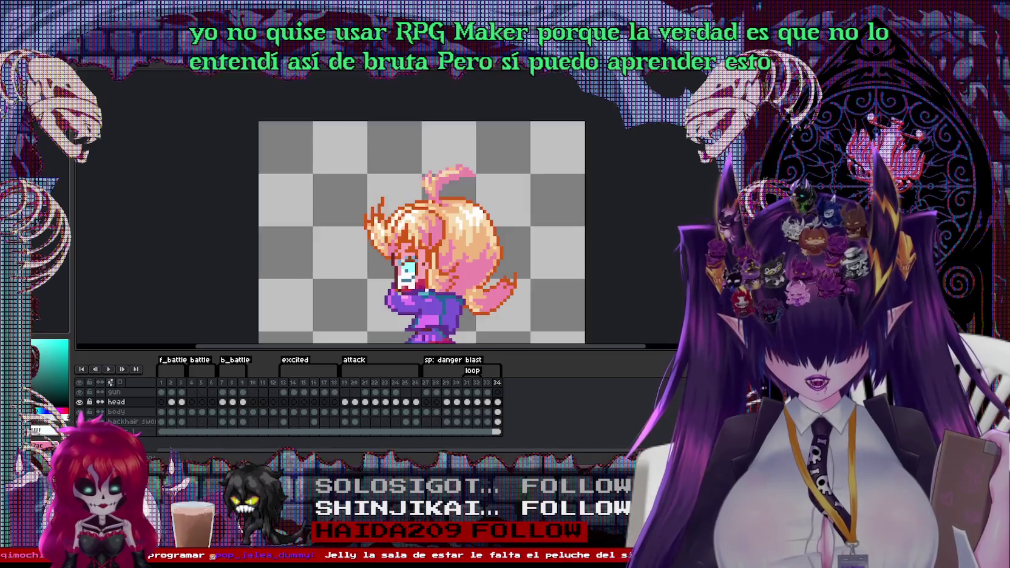
pyautogui.scroll(2, 401, 267)
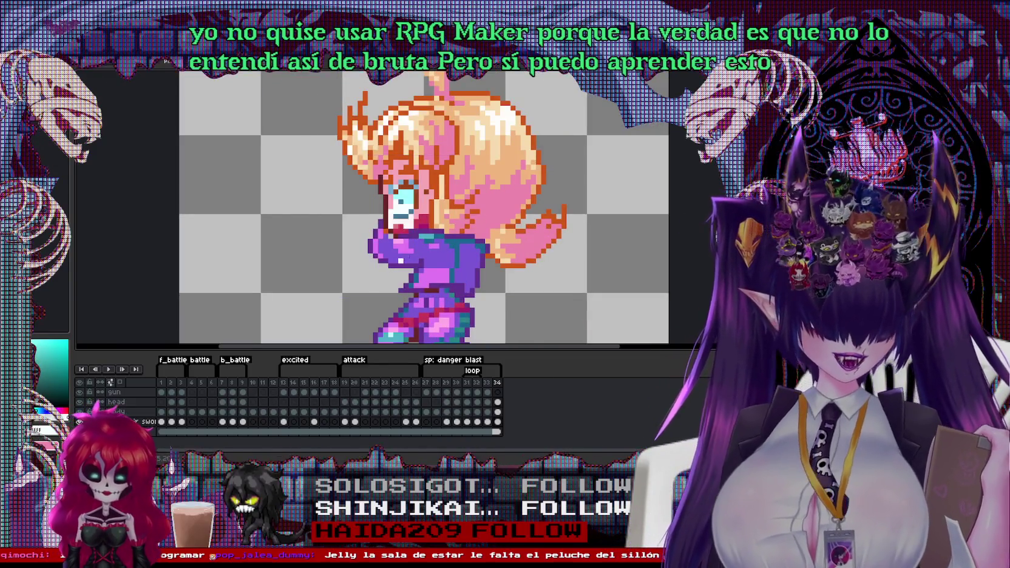
pyautogui.scroll(-1, 421, 255)
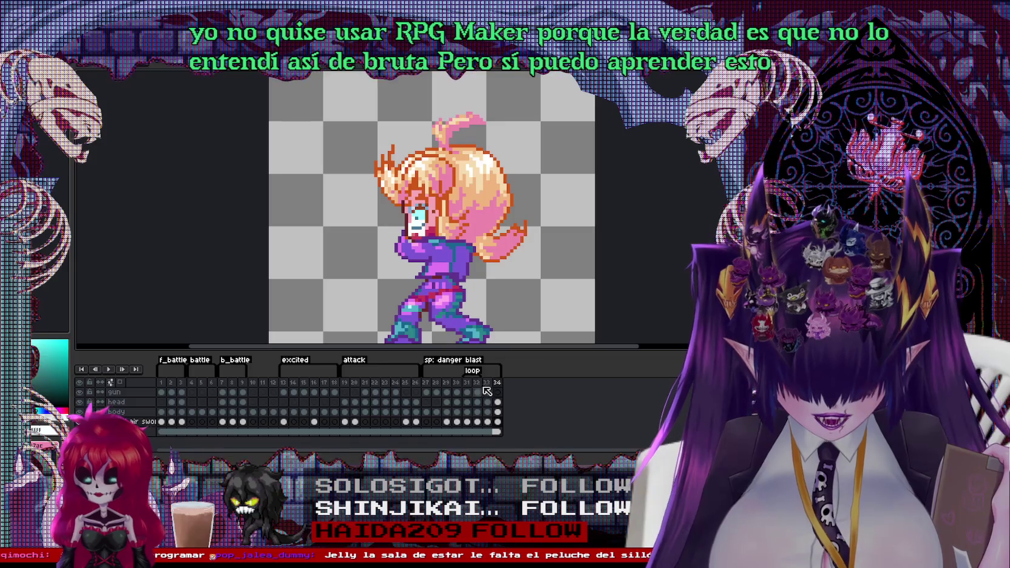
# Step: Copy the raised gun from frame 2, paste it into frame 34 and position it
pyautogui.click(488, 383)
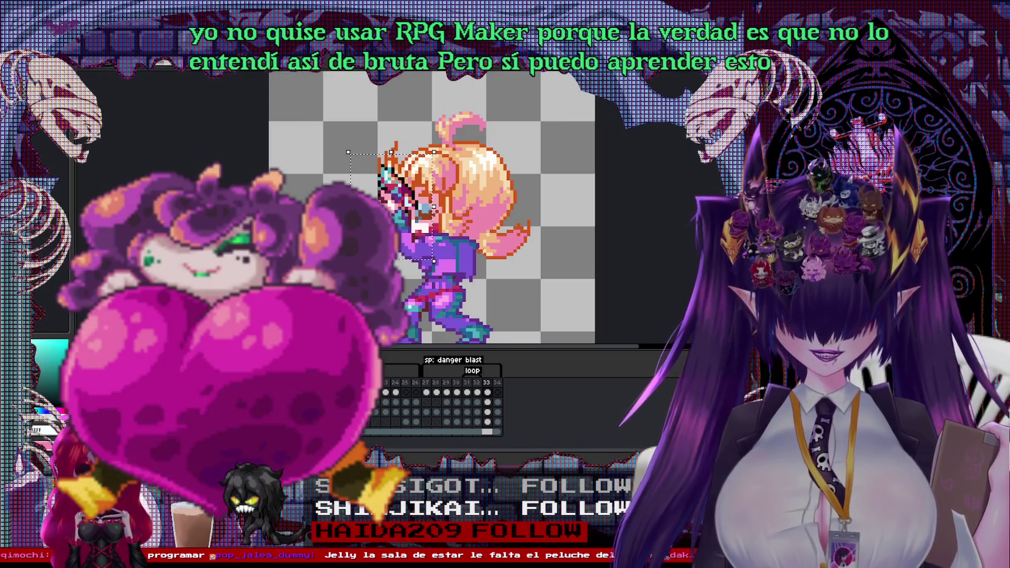
pyautogui.press('Home')
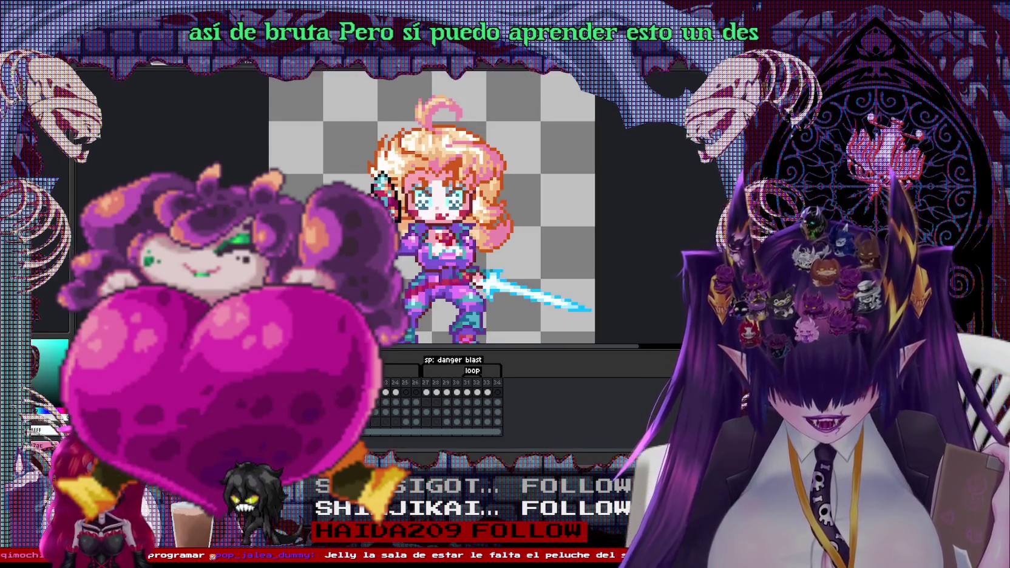
pyautogui.press('Right')
pyautogui.moveTo(334, 152); pyautogui.dragTo(421, 267)
pyautogui.click(497, 384)
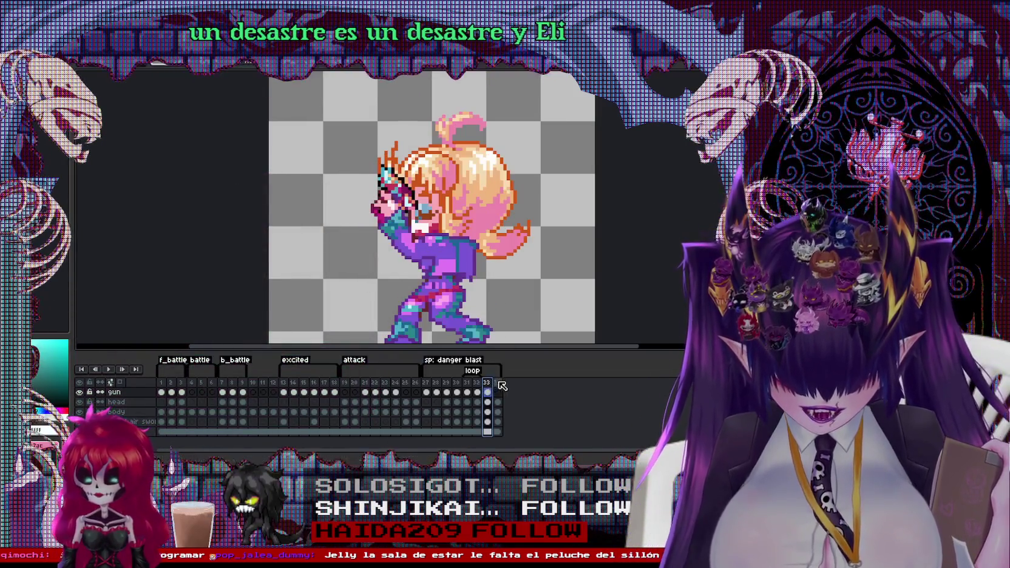
pyautogui.hotkey('ctrl', 'v')
pyautogui.moveTo(407, 248)
pyautogui.mouseDown()
pyautogui.moveTo(420, 254)
pyautogui.moveTo(400, 215)
pyautogui.mouseUp()
# Step: Compare frames 32 and 33's firing poses with the new final frame
pyautogui.scroll(2, 434, 260)
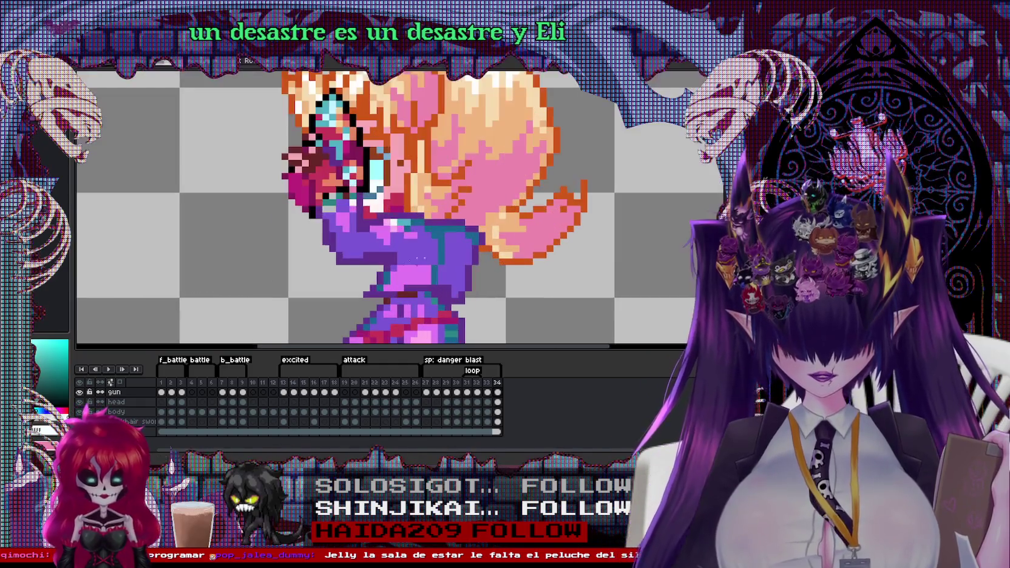
pyautogui.scroll(-2, 367, 307)
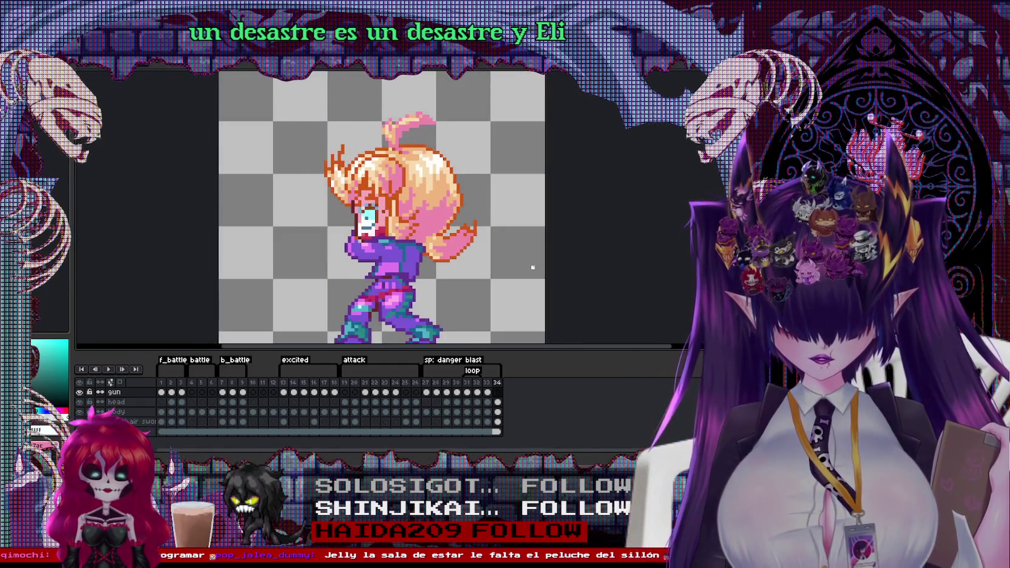
pyautogui.click(479, 384)
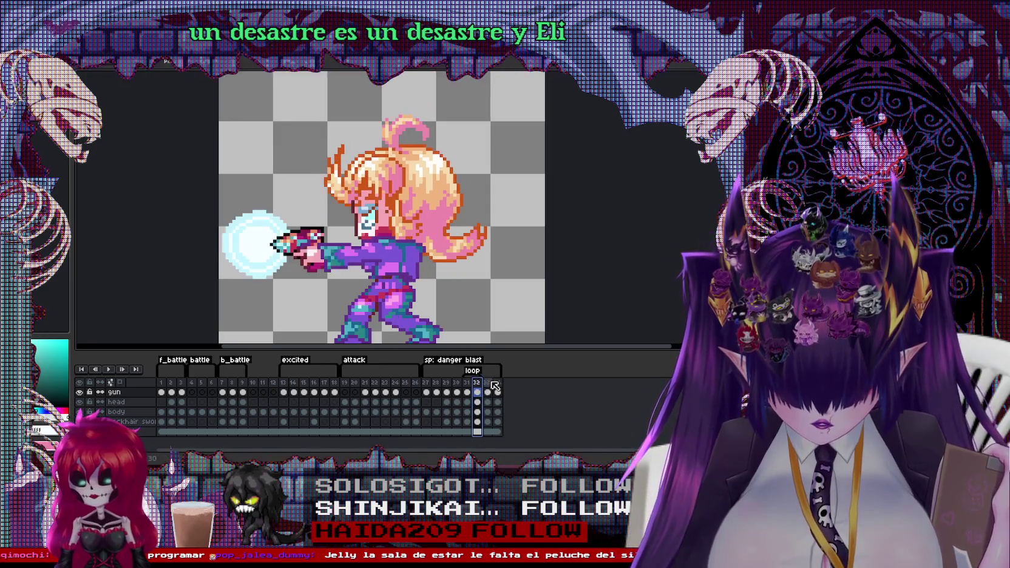
pyautogui.press('Return')
pyautogui.press('Return')
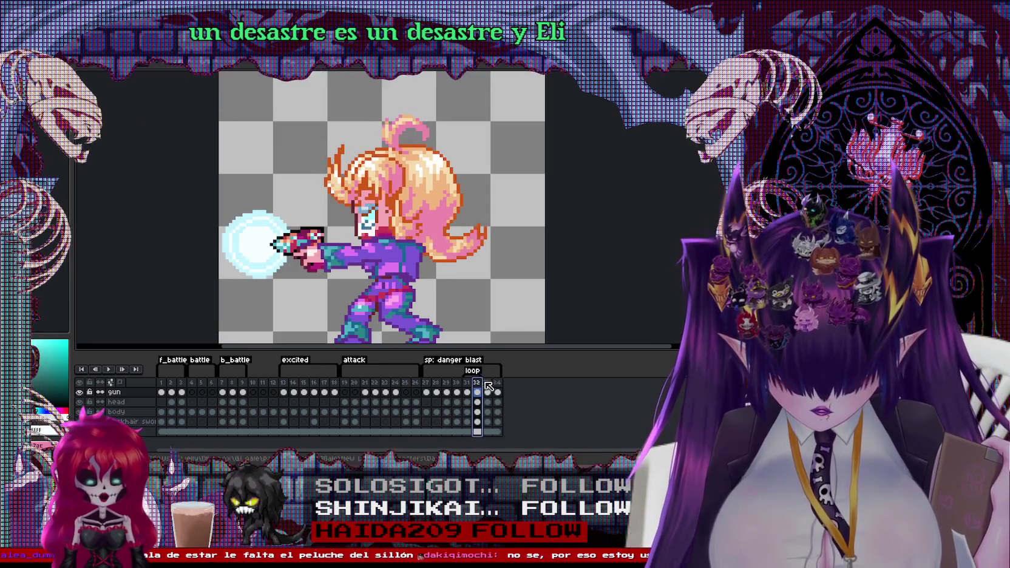
pyautogui.click(488, 385)
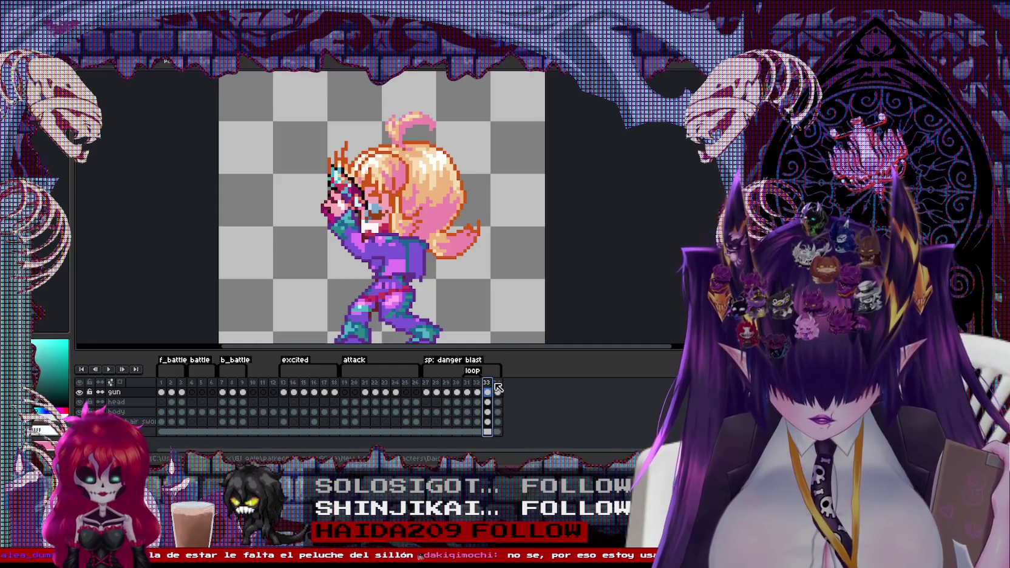
pyautogui.hotkey('alt', 'n')
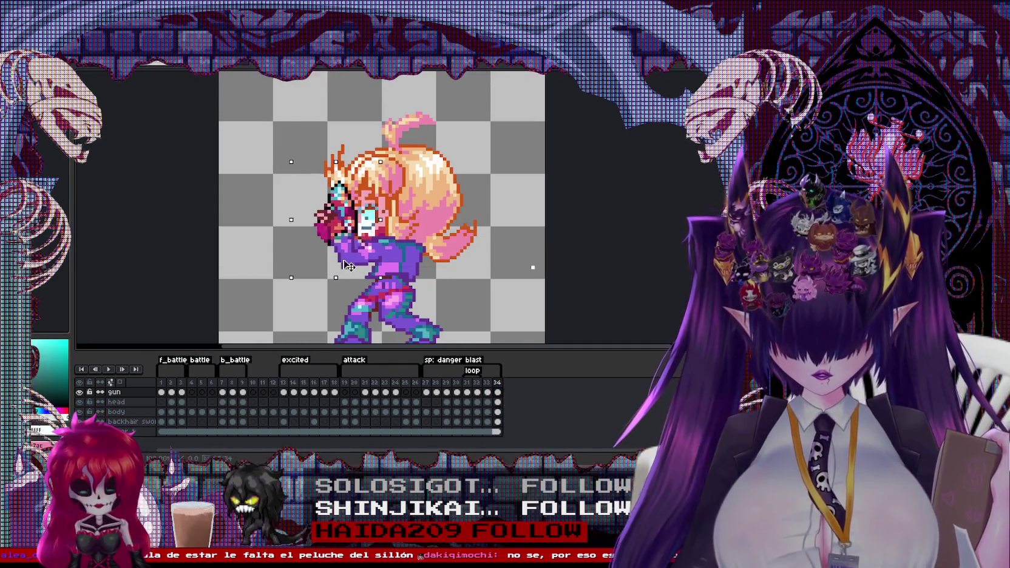
# Step: Shift the pasted gun slightly right and up, then drop the selection
pyautogui.moveTo(345, 264); pyautogui.dragTo(348, 262)
pyautogui.hotkey('ctrl', 'd')
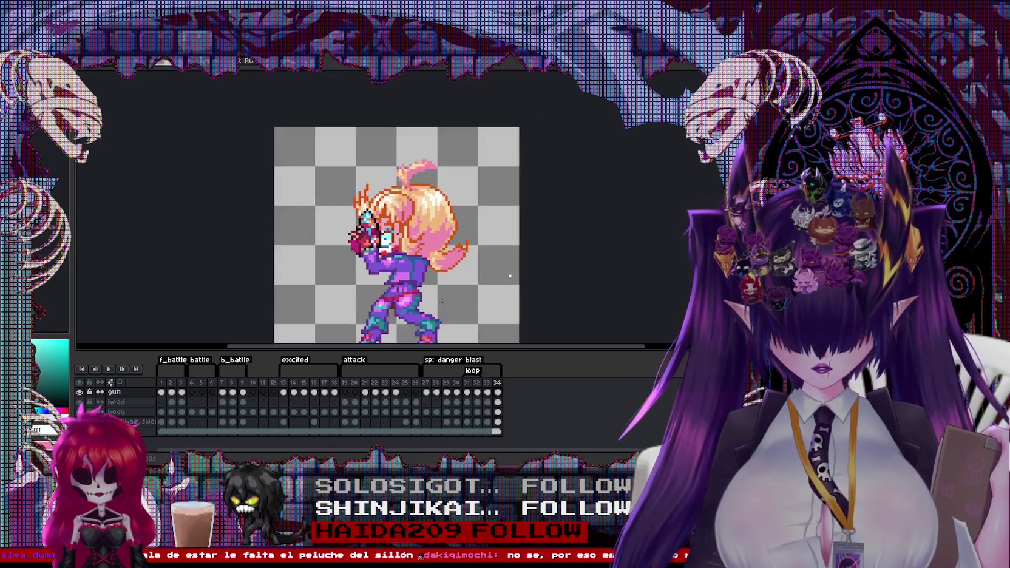
pyautogui.scroll(-2, 468, 273)
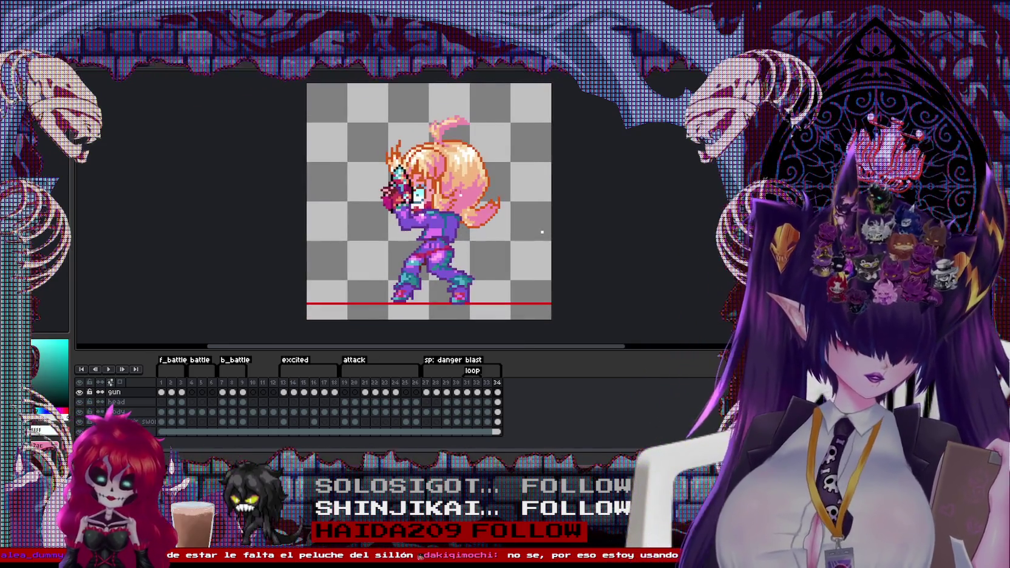
# Step: Select the character's head on the head layer and pick the red face colour
pyautogui.press('Down')
pyautogui.moveTo(361, 111)
pyautogui.mouseDown()
pyautogui.moveTo(526, 228)
pyautogui.moveTo(501, 221)
pyautogui.mouseUp()
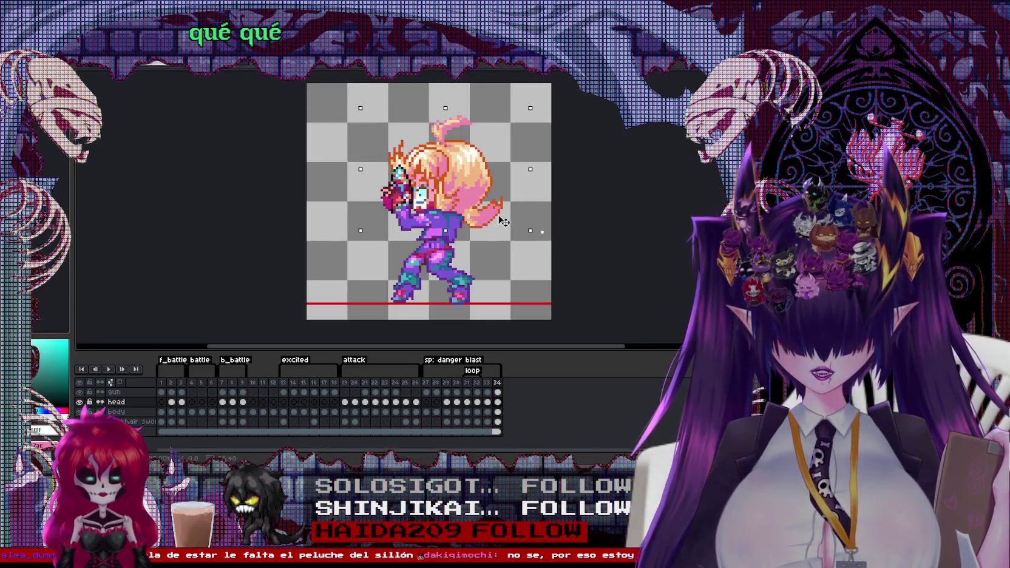
pyautogui.scroll(2, 542, 231)
pyautogui.scroll(2, 432, 237)
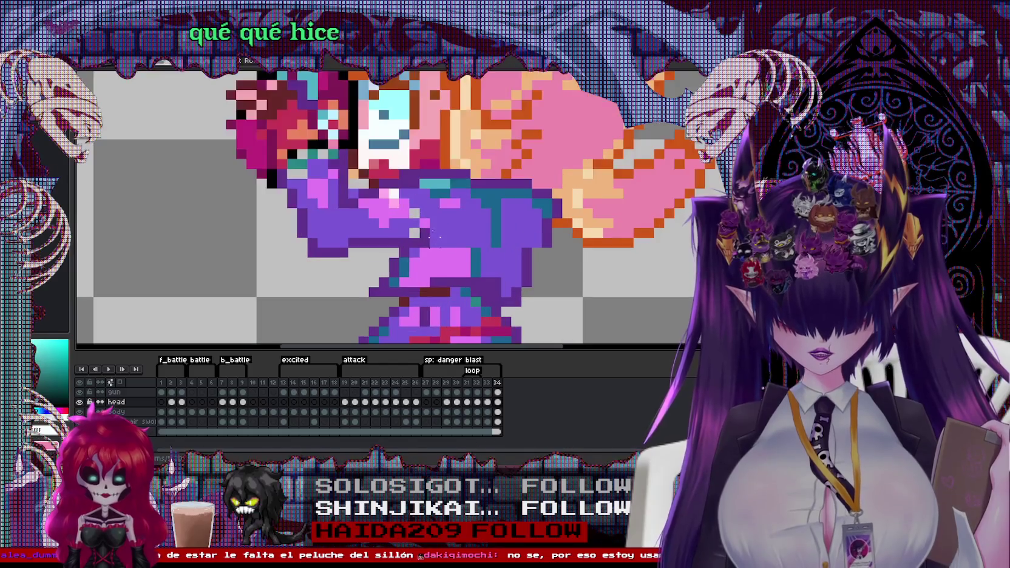
pyautogui.keyDown('alt'); pyautogui.click(380, 173); pyautogui.keyUp('alt')
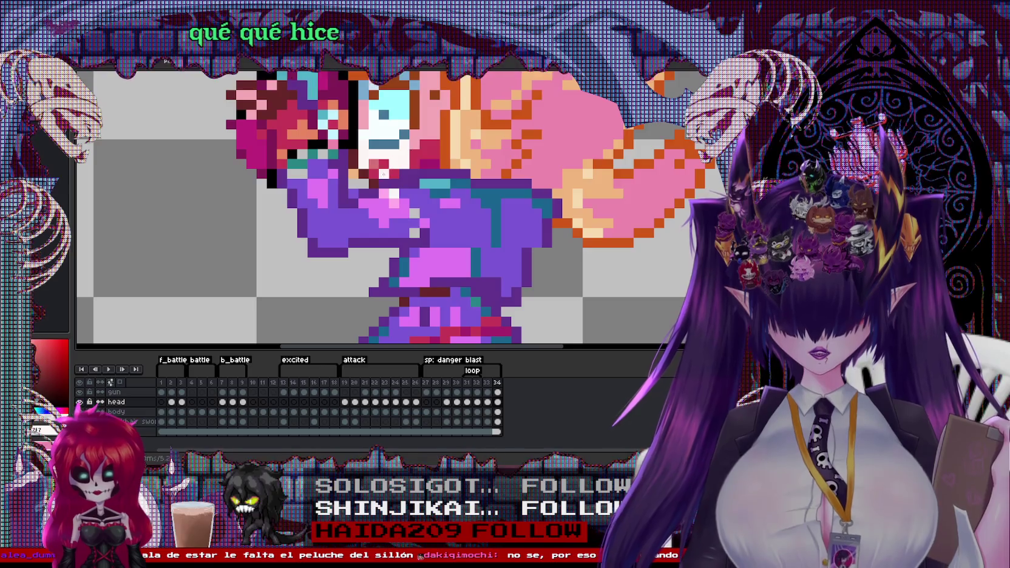
pyautogui.scroll(-4, 400, 170)
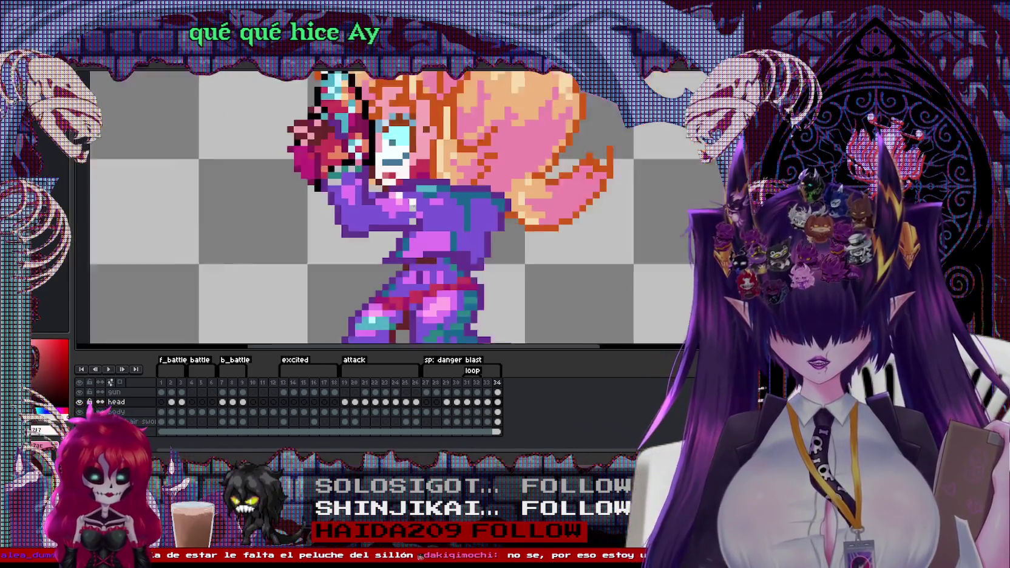
pyautogui.scroll(3, 417, 195)
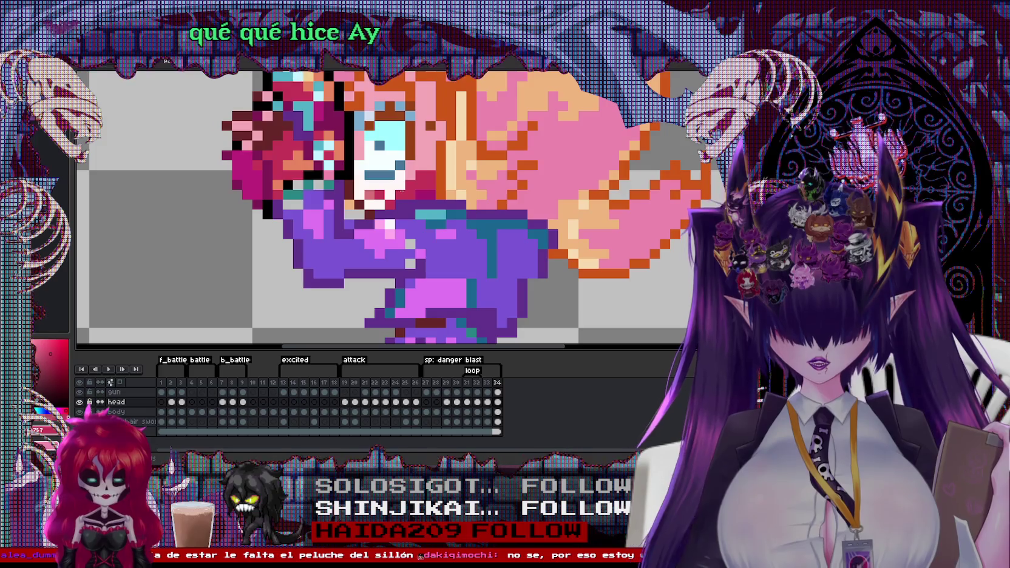
pyautogui.scroll(-2, 654, 260)
pyautogui.scroll(-1, 582, 259)
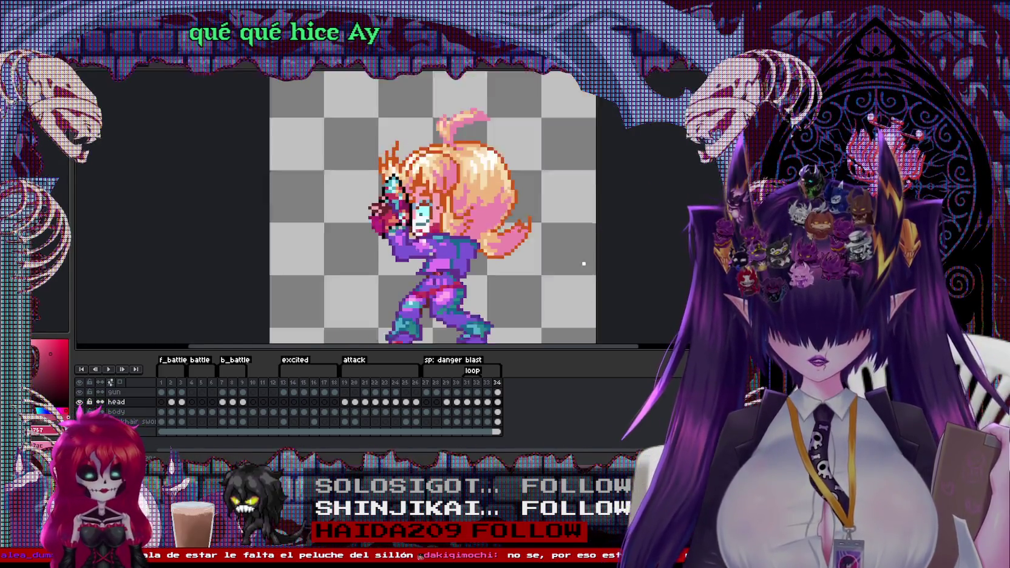
pyautogui.scroll(-1, 553, 213)
pyautogui.scroll(1, 585, 208)
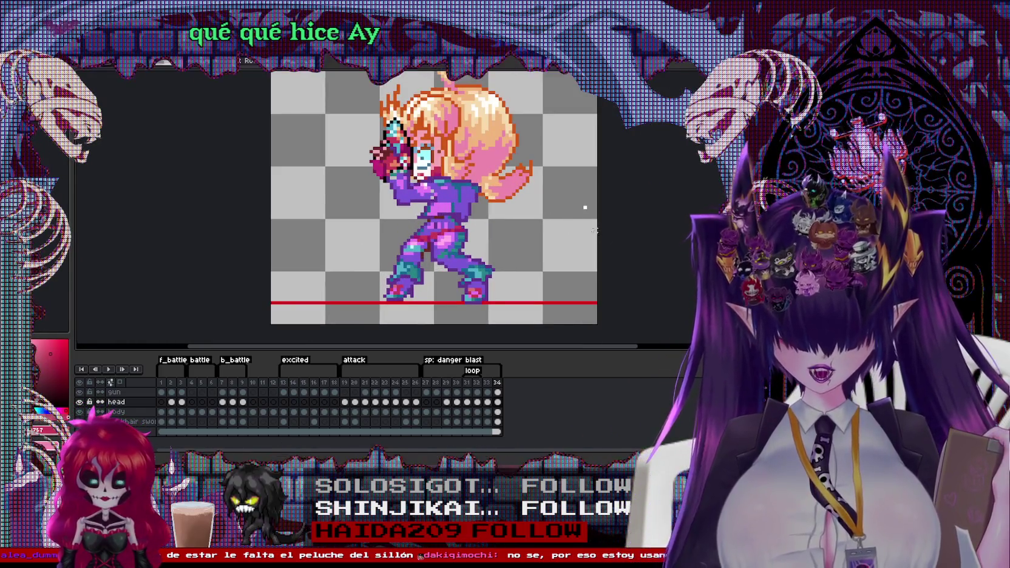
# Step: Erase the selected rear leg pixels from the body layer
pyautogui.keyDown('ctrl'); pyautogui.click(589, 213); pyautogui.keyUp('ctrl')
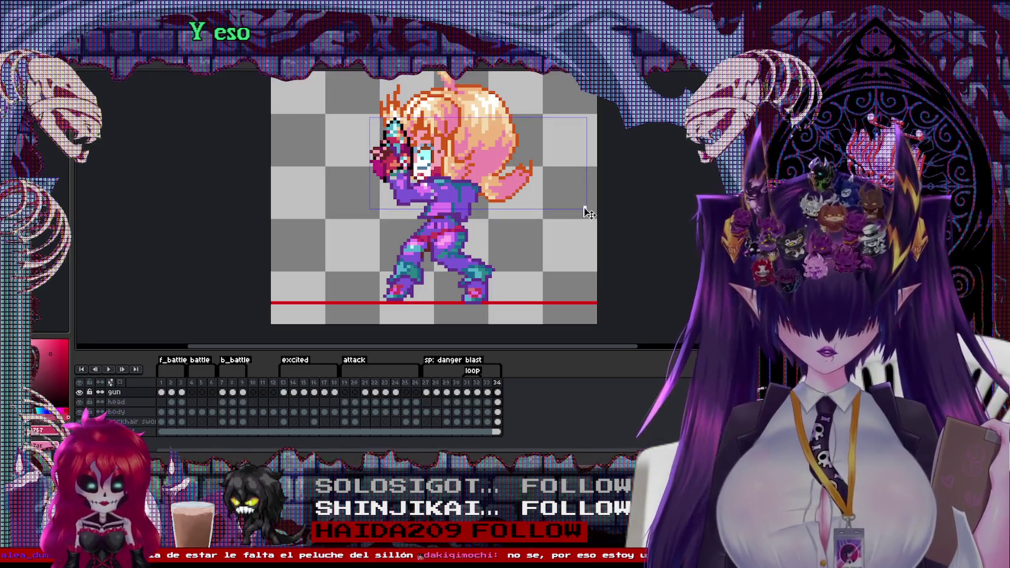
pyautogui.press('Down')
pyautogui.press('Down')
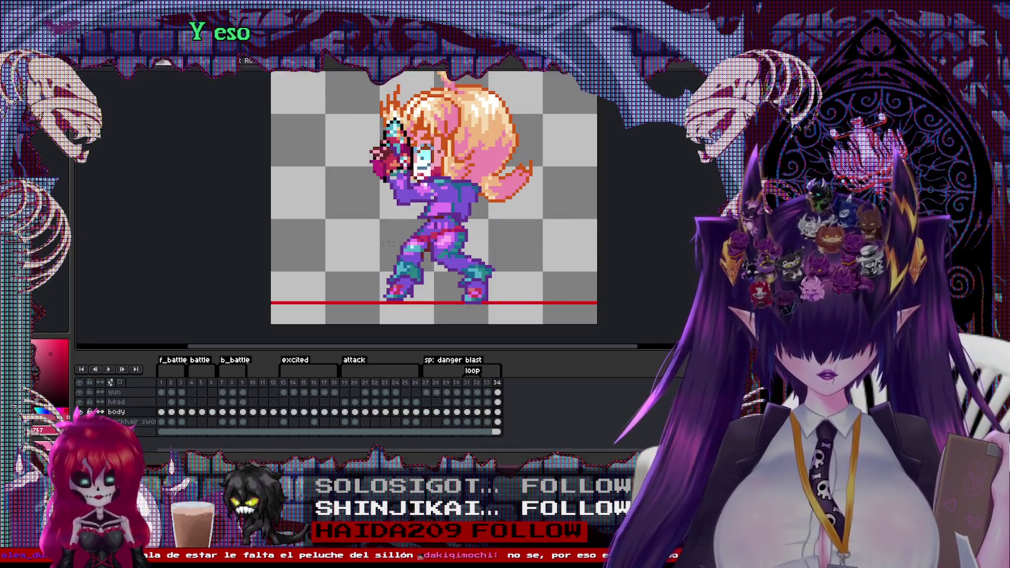
pyautogui.press('Delete')
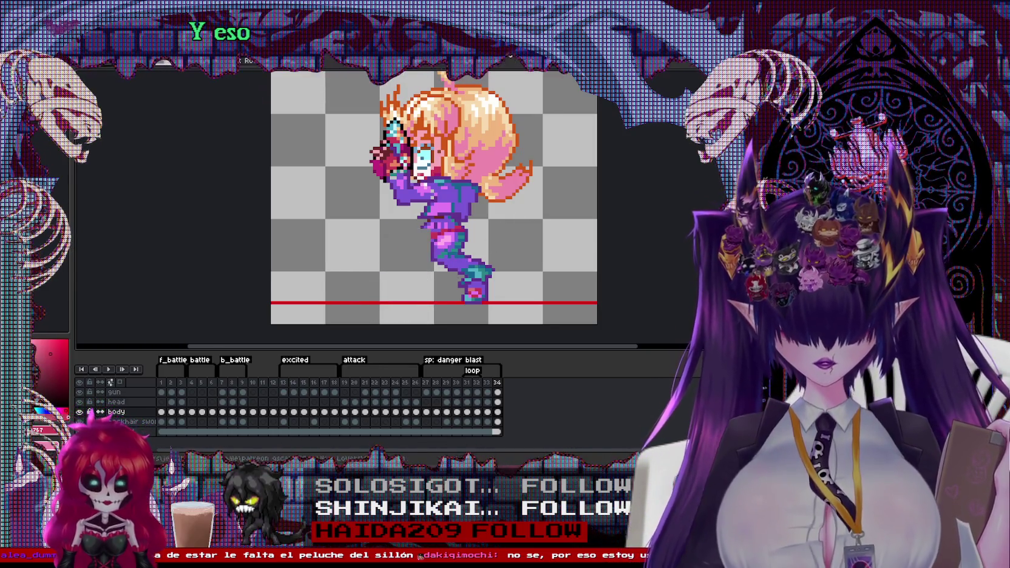
# Step: Cycle to the running sprite sheet for a leg pose, then return to the danger-blast file
pyautogui.hotkey('ctrl', 'Tab')
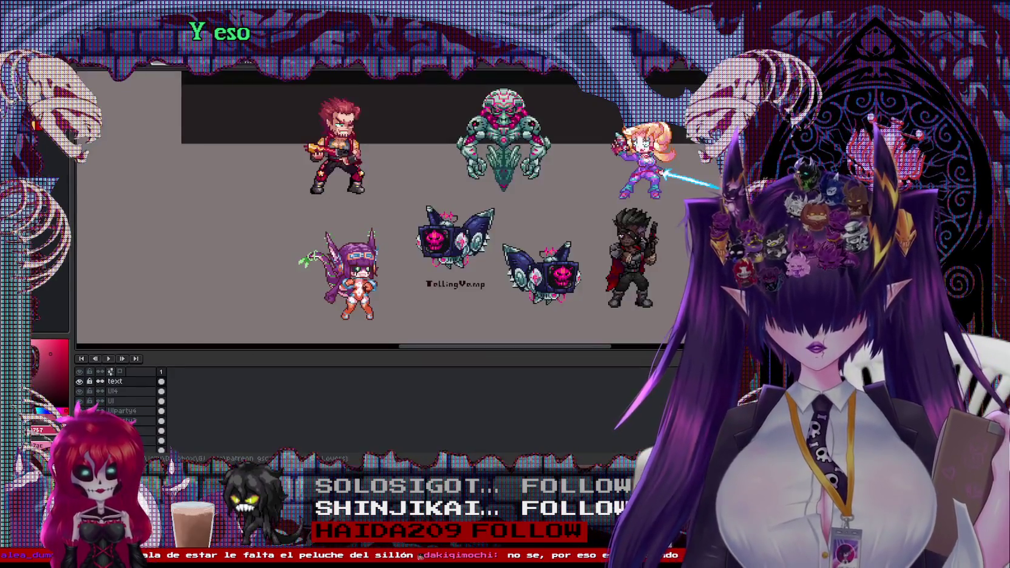
pyautogui.hotkey('ctrl', 'Tab')
pyautogui.hotkey('ctrl', 'Tab')
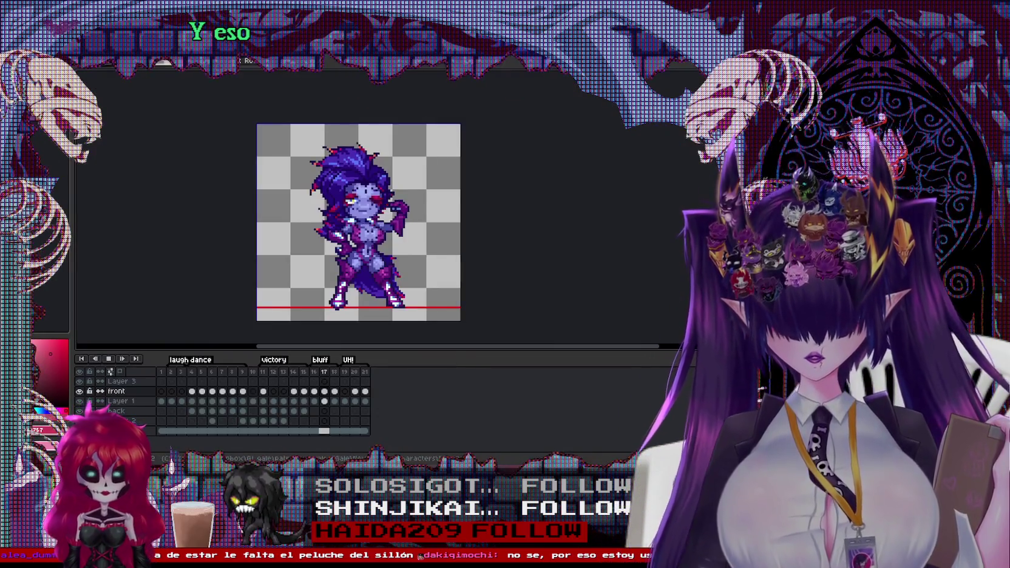
pyautogui.hotkey('ctrl', 'Tab')
pyautogui.hotkey('ctrl', 'Tab')
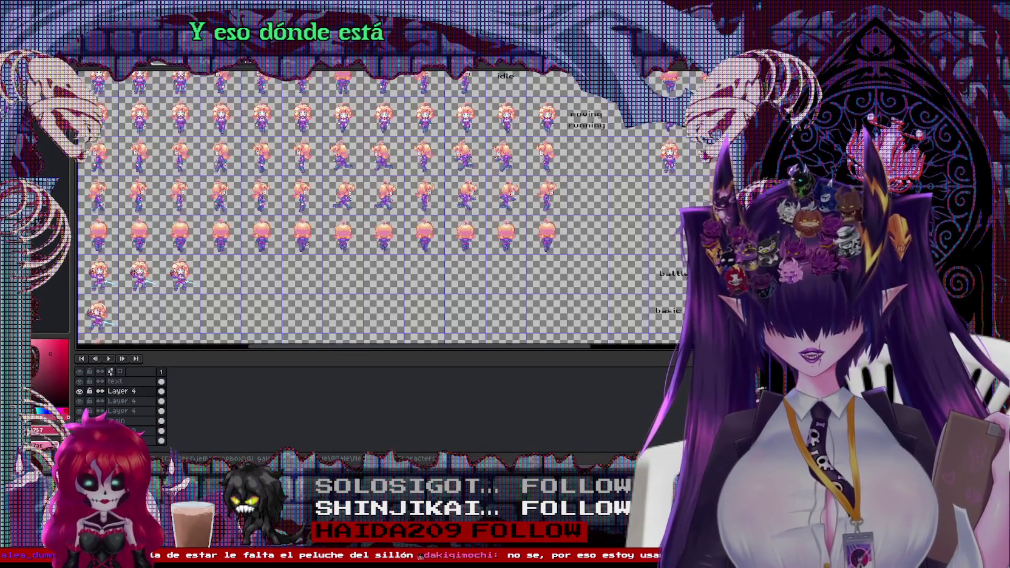
pyautogui.scroll(2, 434, 207)
pyautogui.moveTo(472, 192)
pyautogui.mouseDown()
pyautogui.moveTo(411, 208)
pyautogui.moveTo(384, 260)
pyautogui.moveTo(408, 248)
pyautogui.moveTo(417, 278)
pyautogui.moveTo(419, 251)
pyautogui.mouseUp()
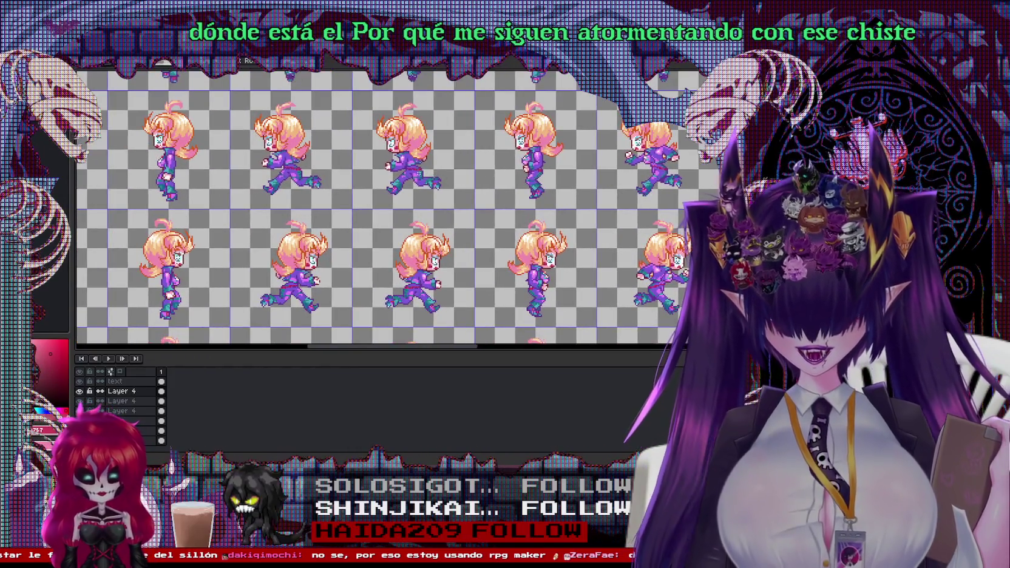
pyautogui.scroll(1, 194, 116)
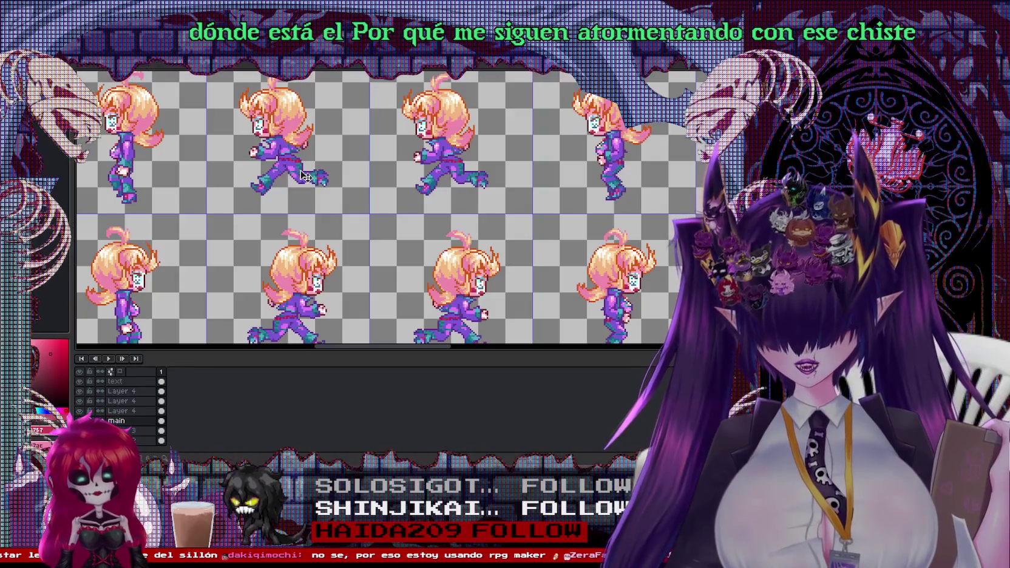
pyautogui.scroll(1, 194, 117)
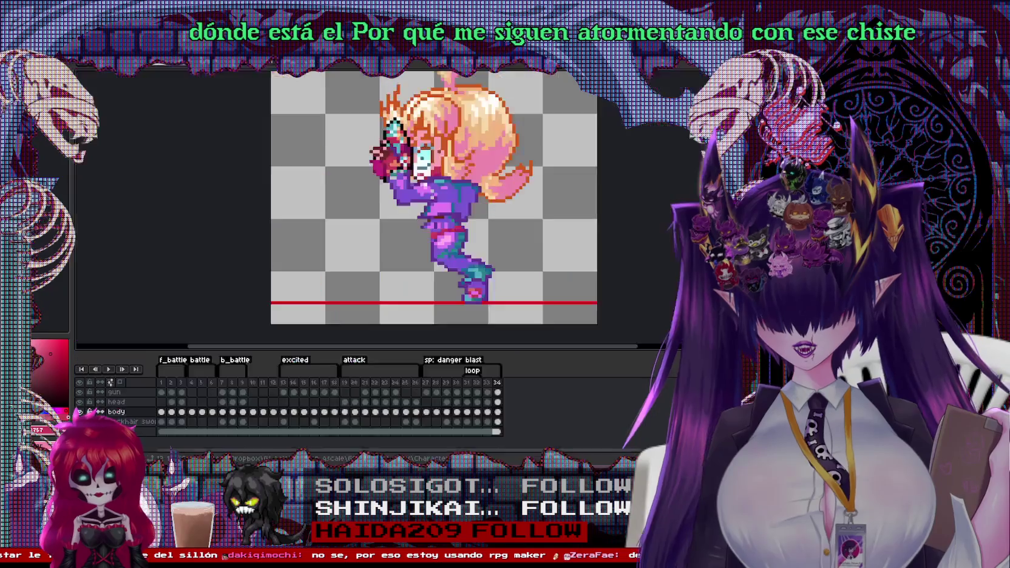
pyautogui.click(431, 67)
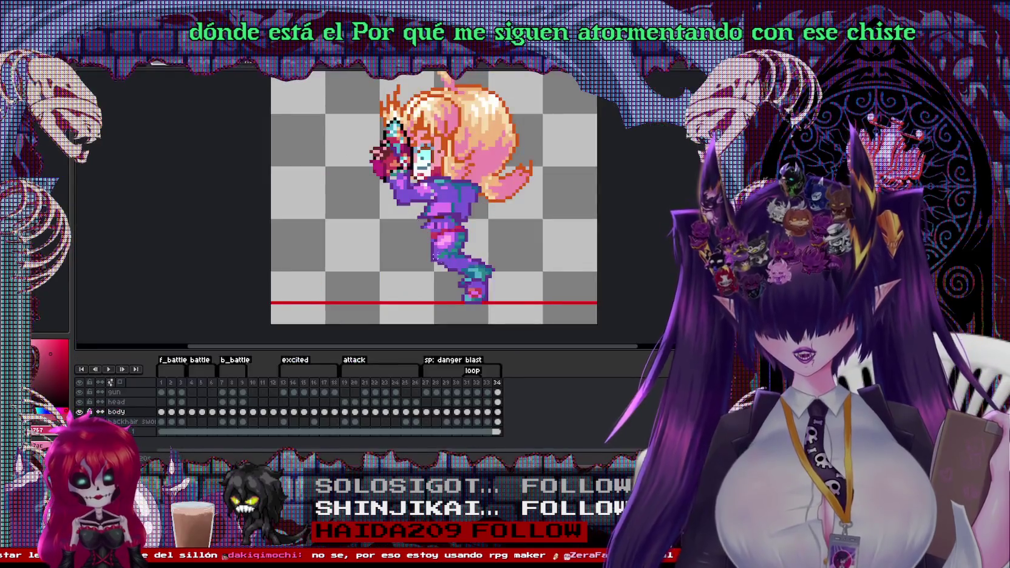
# Step: Rotate the pasted leg upright under the body and play the animation to check it
pyautogui.moveTo(438, 268); pyautogui.dragTo(344, 296)
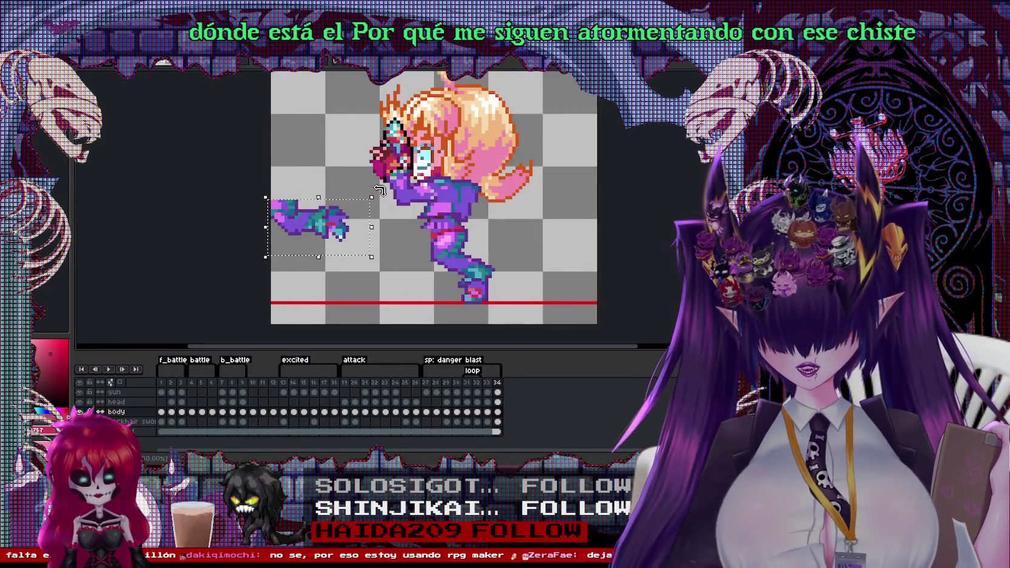
pyautogui.moveTo(344, 295); pyautogui.dragTo(408, 274)
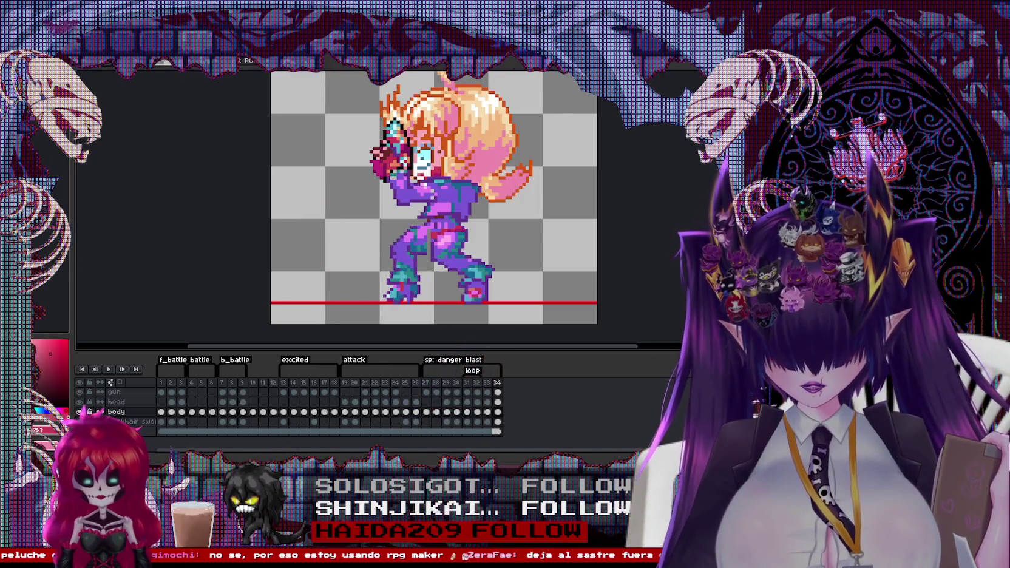
pyautogui.moveTo(401, 286); pyautogui.dragTo(404, 294)
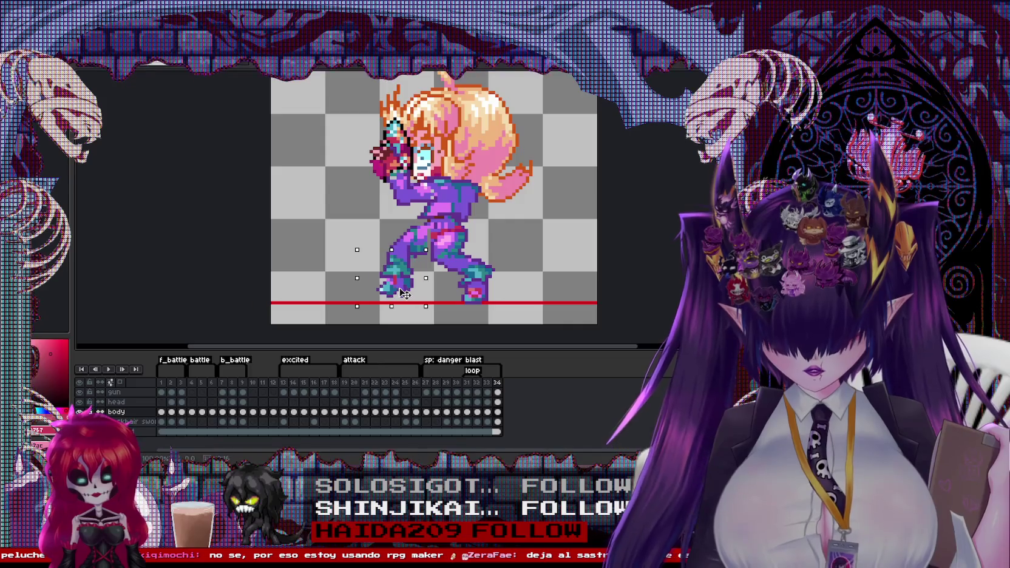
pyautogui.scroll(1, 405, 294)
pyautogui.scroll(1, 405, 294)
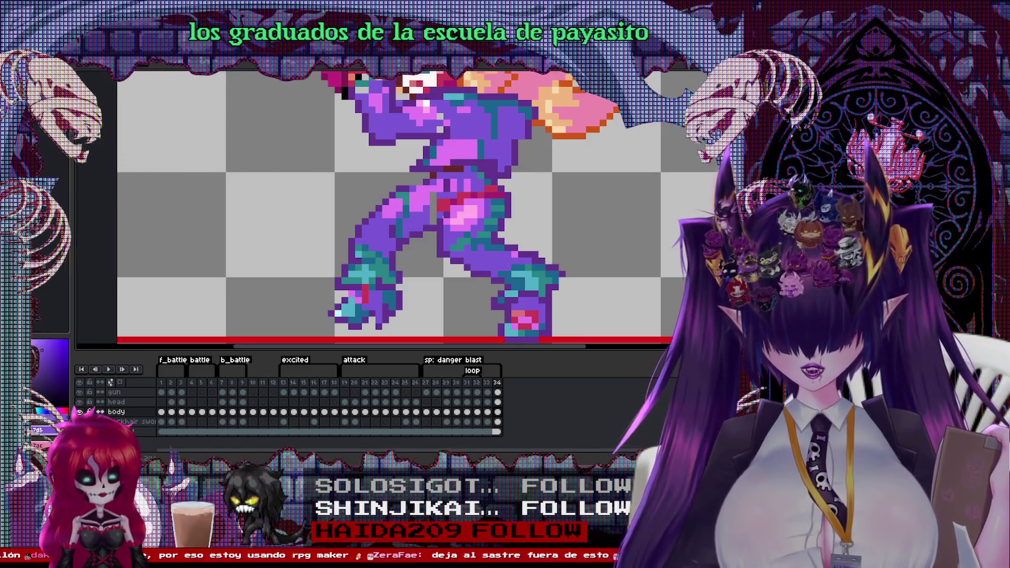
pyautogui.press('-')
pyautogui.press('Return')
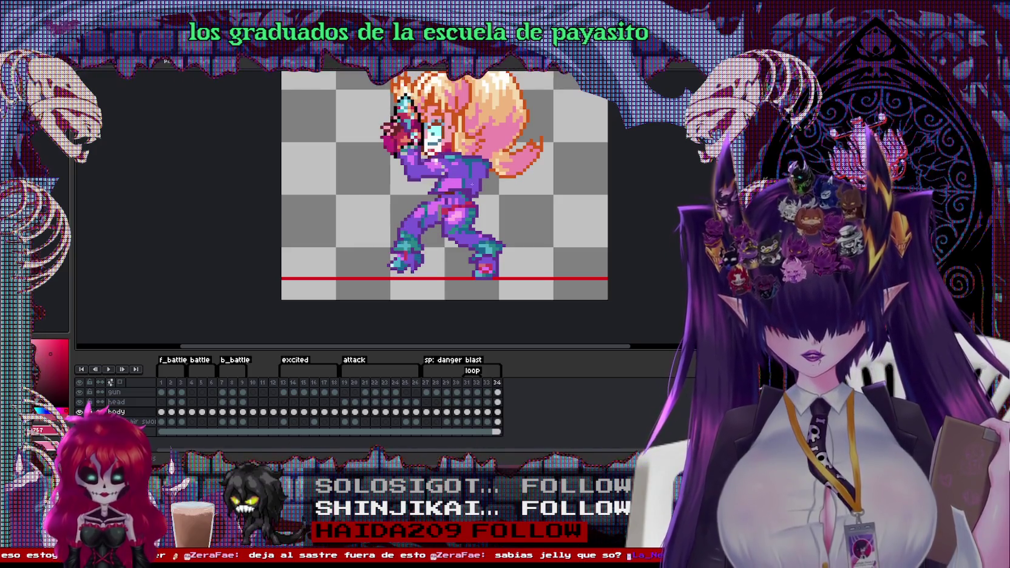
# Step: Select the legs and move them up about 36 px into a striding stance
pyautogui.scroll(2, 471, 184)
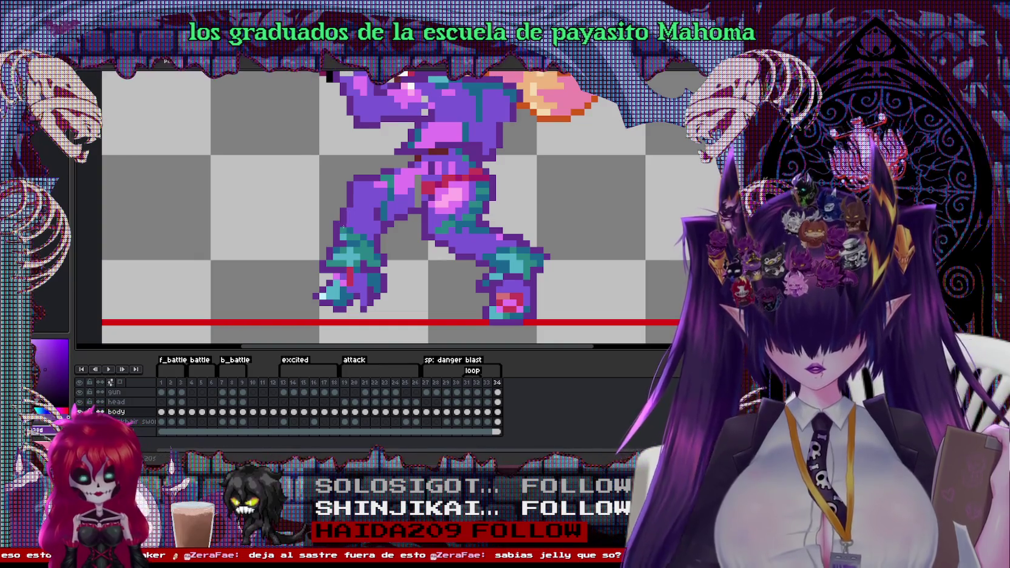
pyautogui.moveTo(305, 234); pyautogui.dragTo(416, 340)
pyautogui.moveTo(372, 313); pyautogui.dragTo(373, 287)
pyautogui.scroll(-3, 448, 258)
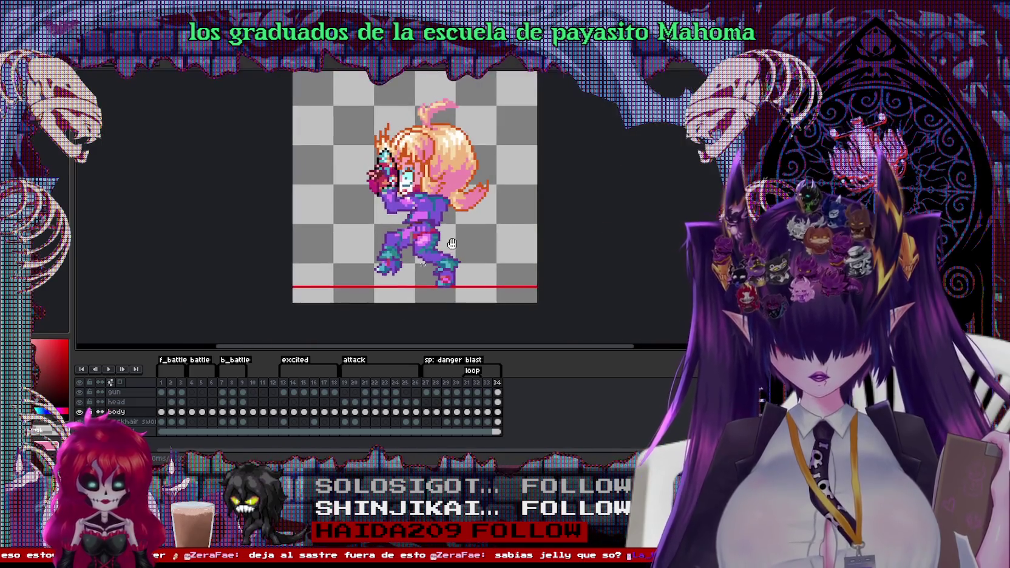
pyautogui.scroll(1, 414, 286)
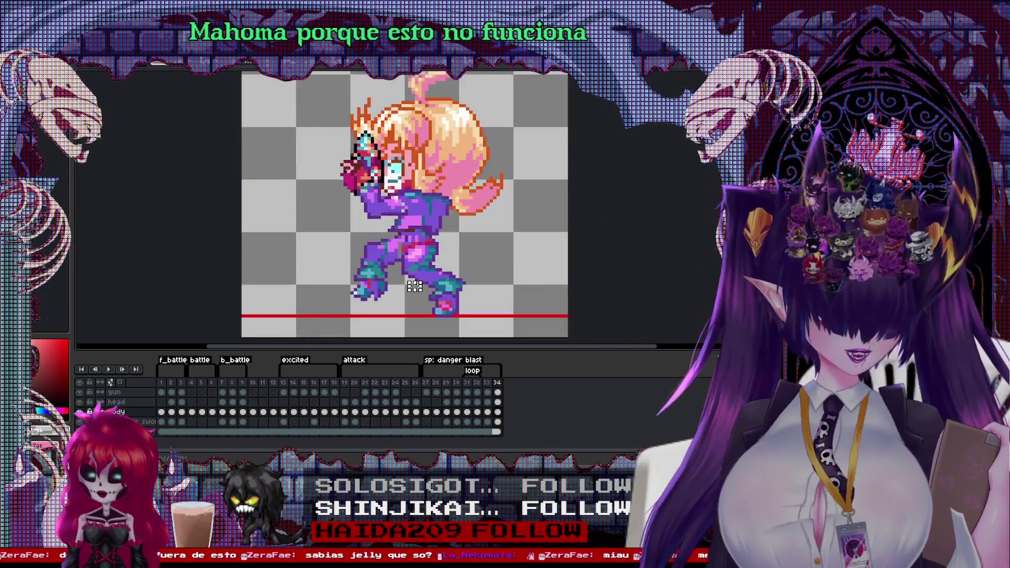
pyautogui.moveTo(307, 236); pyautogui.dragTo(428, 310)
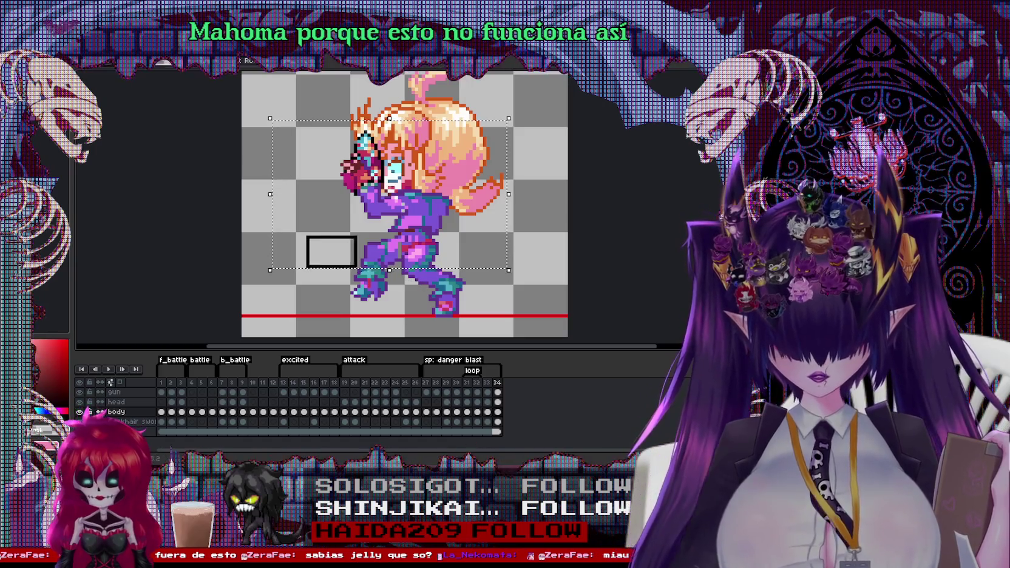
pyautogui.moveTo(403, 268); pyautogui.dragTo(410, 259)
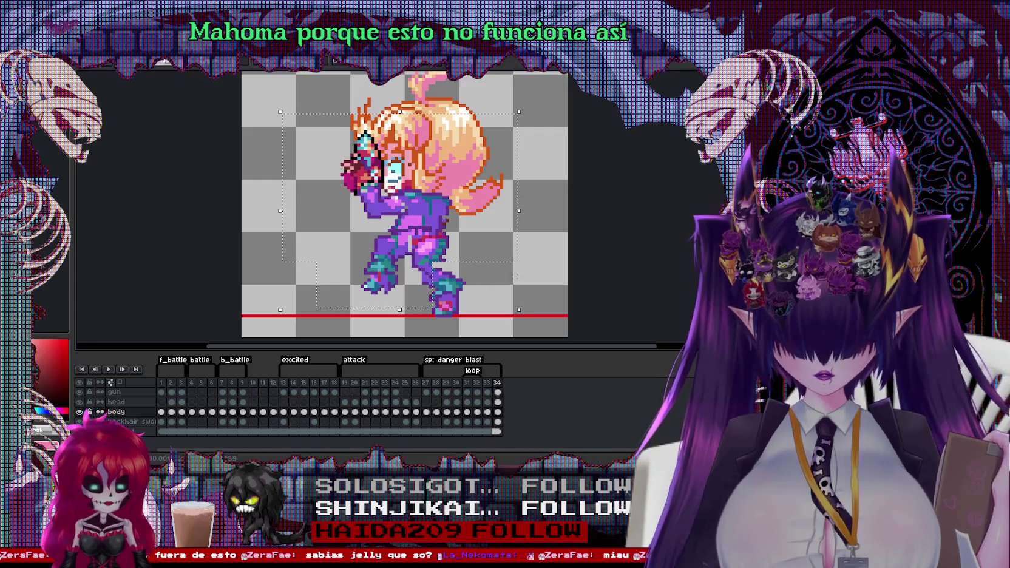
pyautogui.scroll(2, 431, 287)
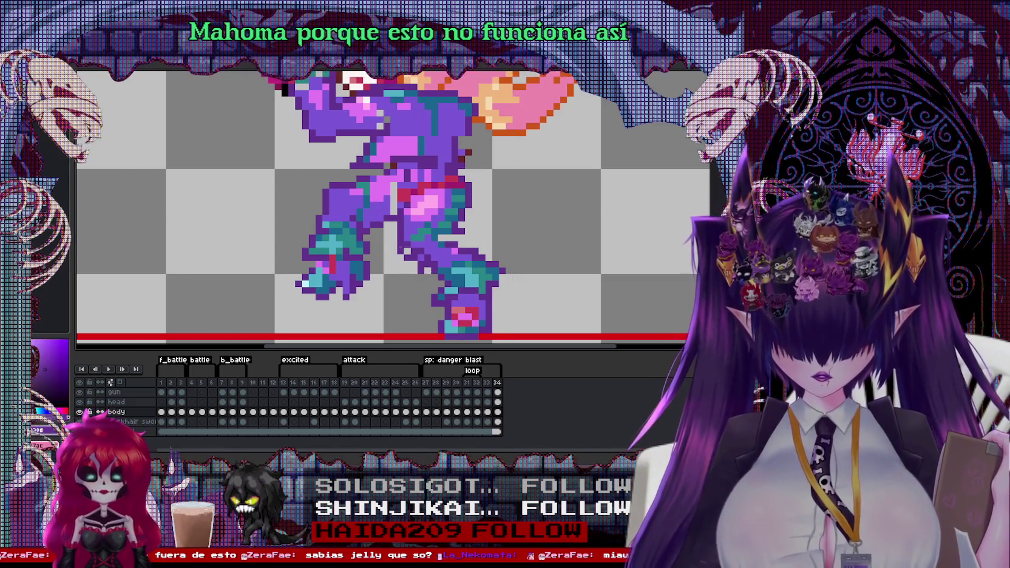
pyautogui.scroll(1, 398, 247)
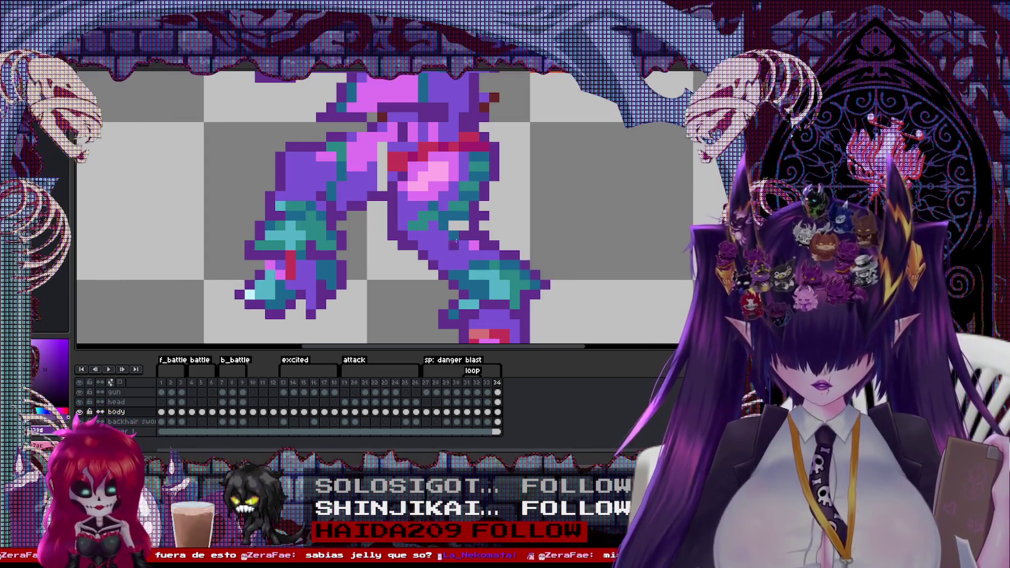
pyautogui.press('x')
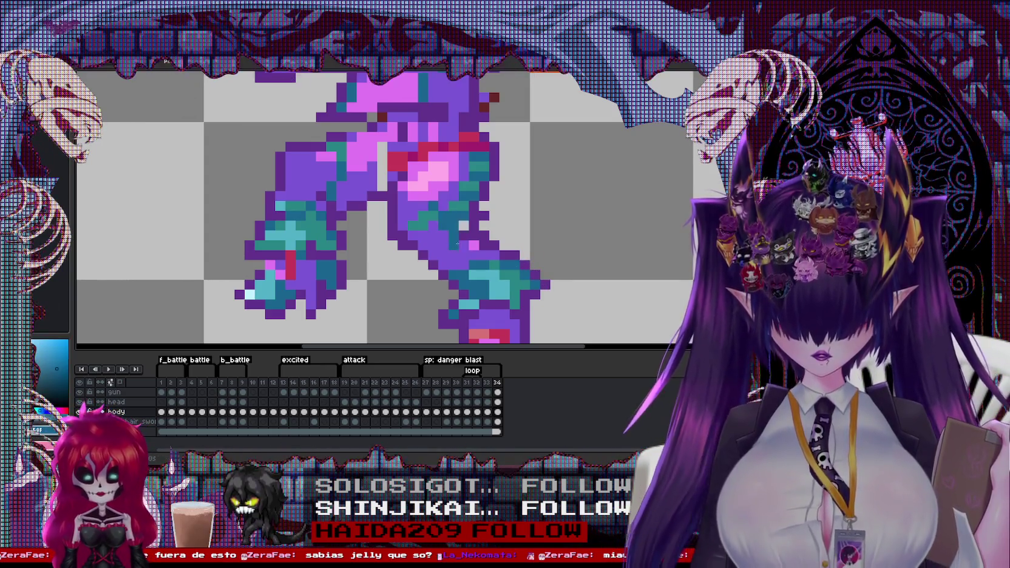
pyautogui.press('x')
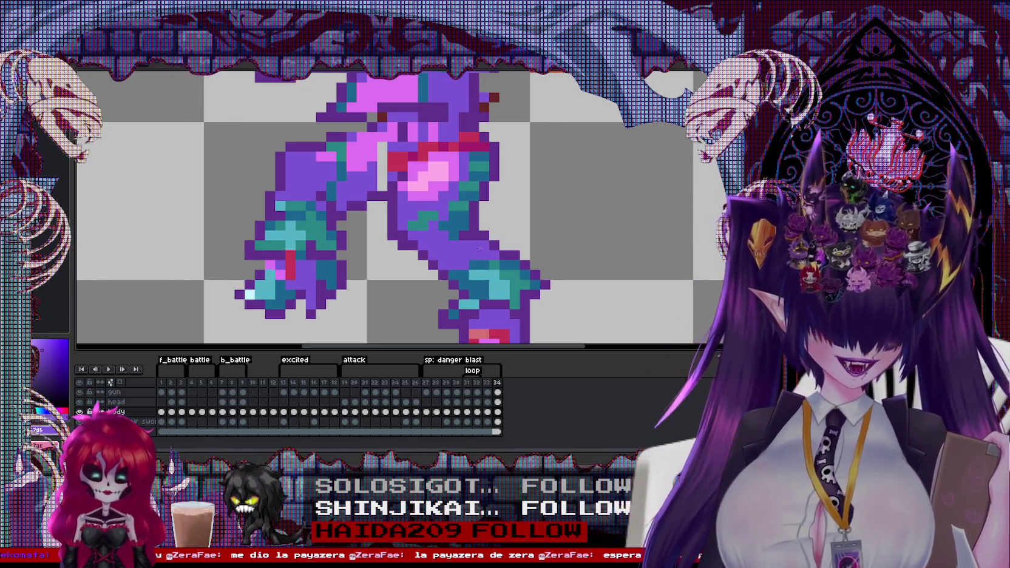
pyautogui.scroll(-1, 506, 268)
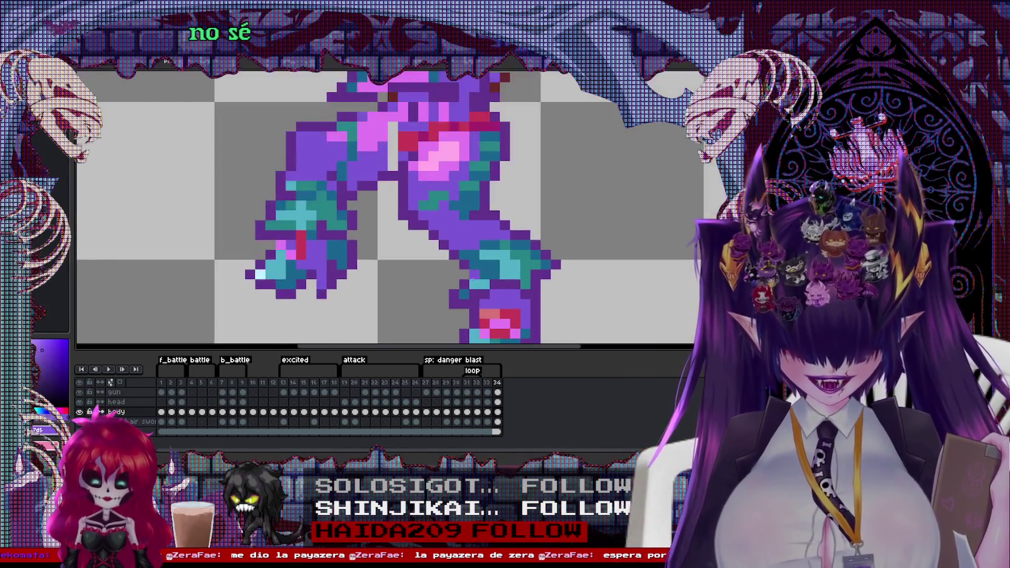
pyautogui.press('x')
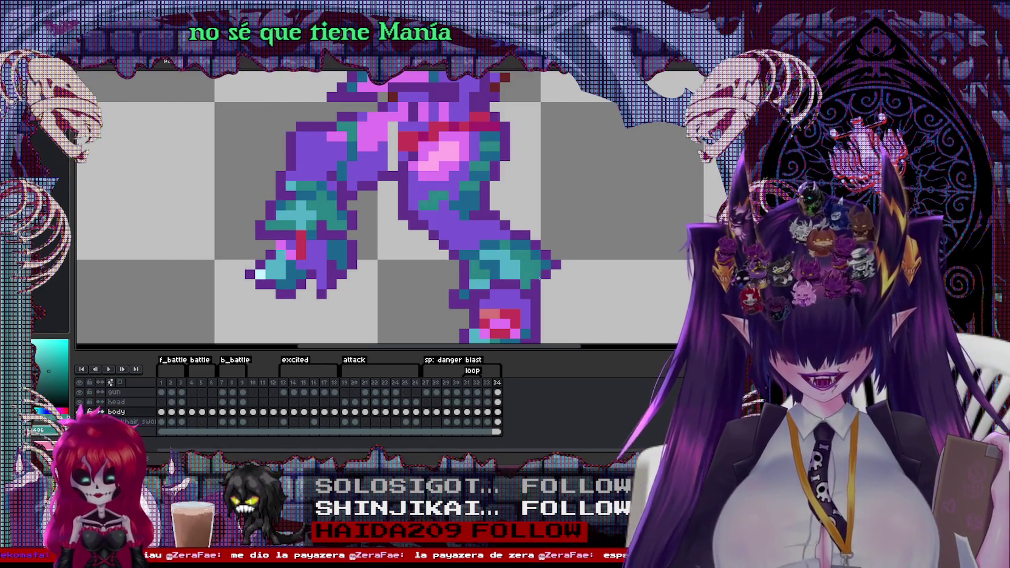
pyautogui.press('x')
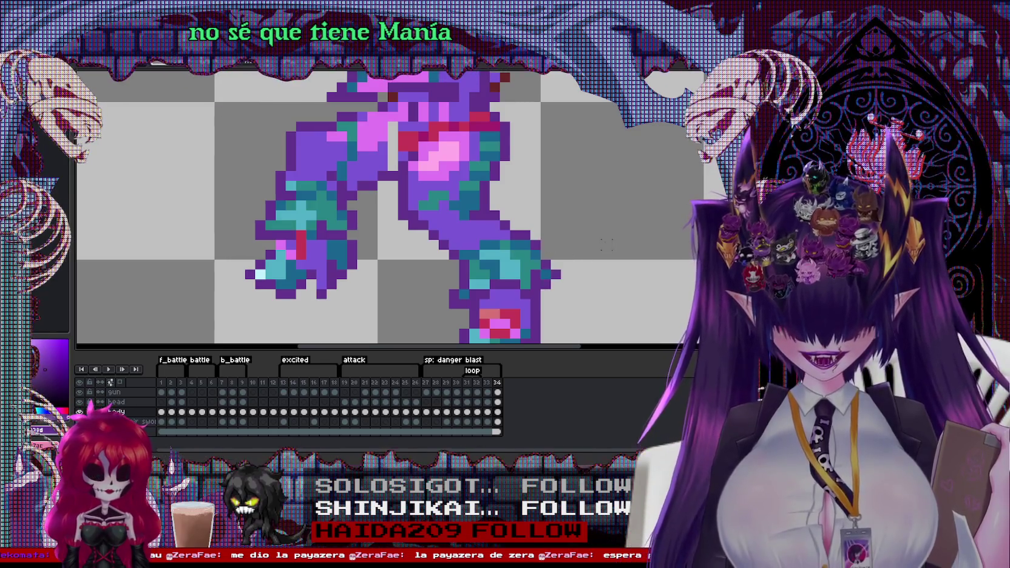
pyautogui.scroll(-1, 607, 245)
pyautogui.scroll(1, 456, 218)
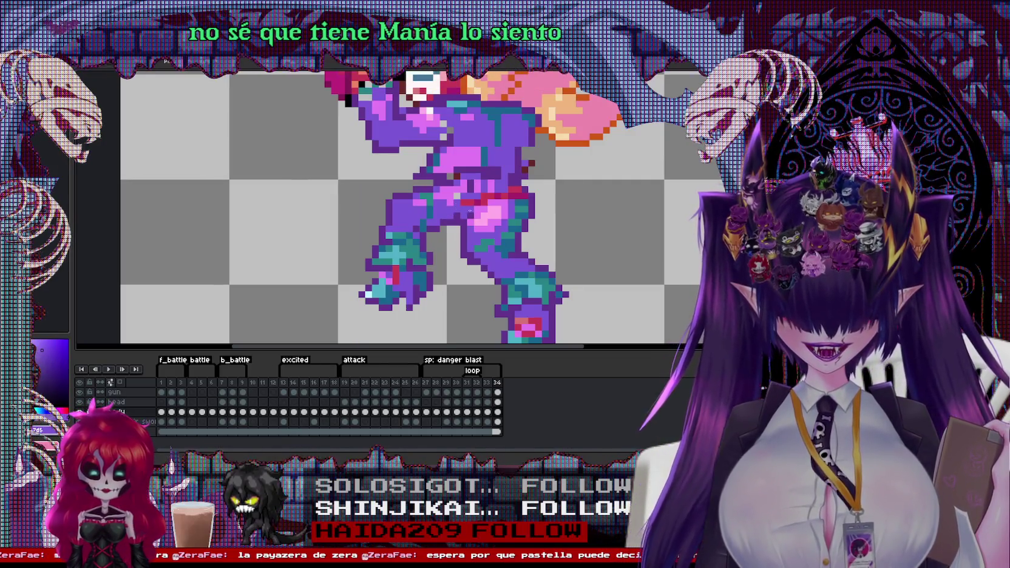
pyautogui.scroll(1, 469, 210)
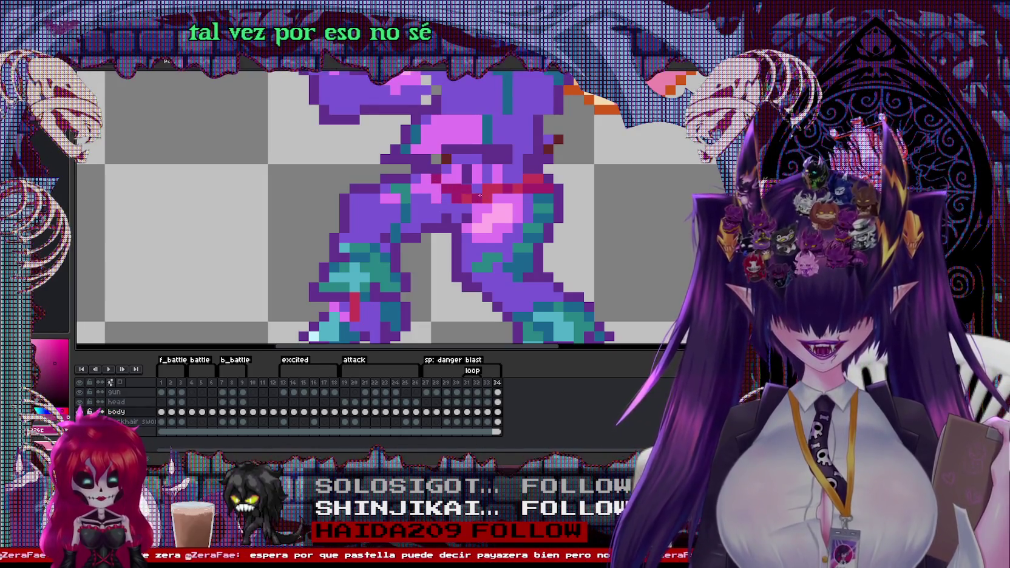
pyautogui.scroll(-3, 470, 192)
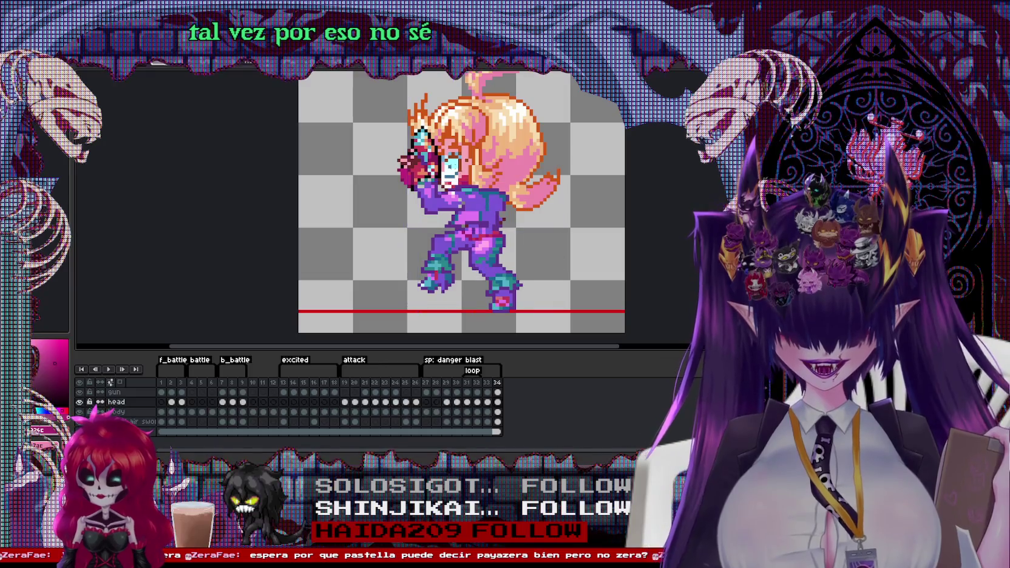
# Step: Nudge the selected head slightly right, then step through the back hair, body and gun layers
pyautogui.moveTo(342, 86); pyautogui.dragTo(587, 280)
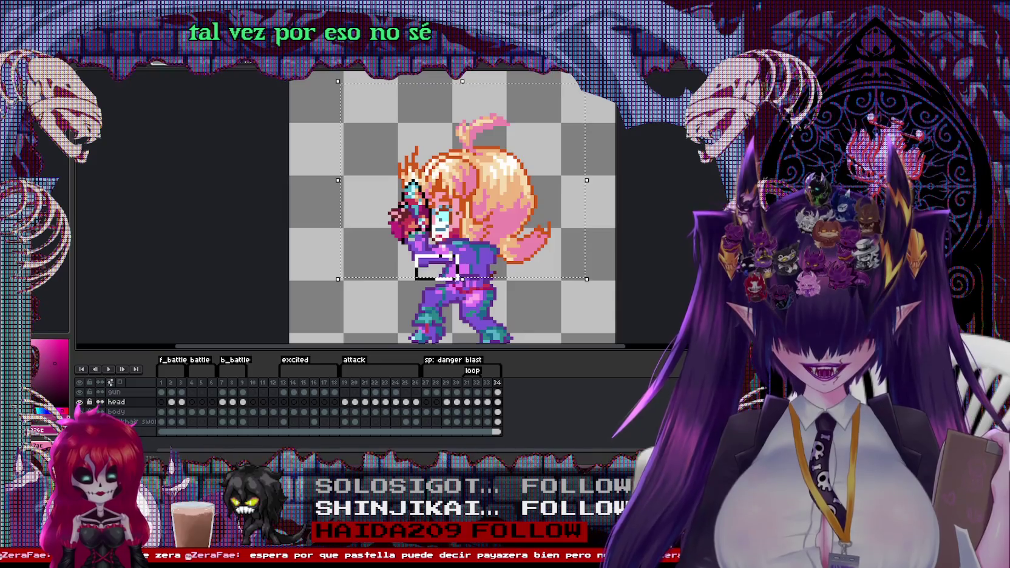
pyautogui.moveTo(476, 252); pyautogui.dragTo(483, 248)
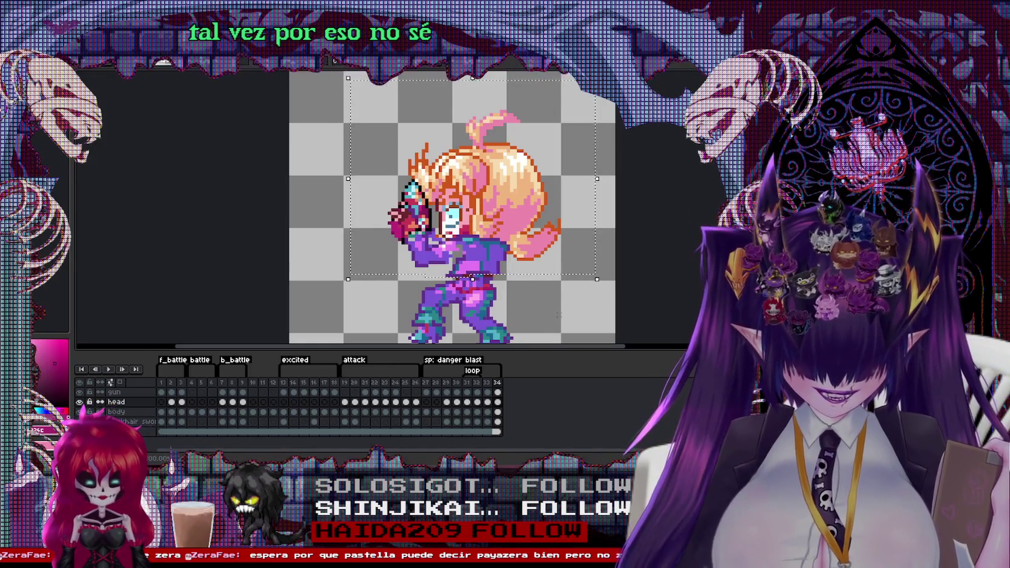
pyautogui.scroll(1, 501, 296)
pyautogui.hotkey('alt', 'Down')
pyautogui.hotkey('alt', 'Down')
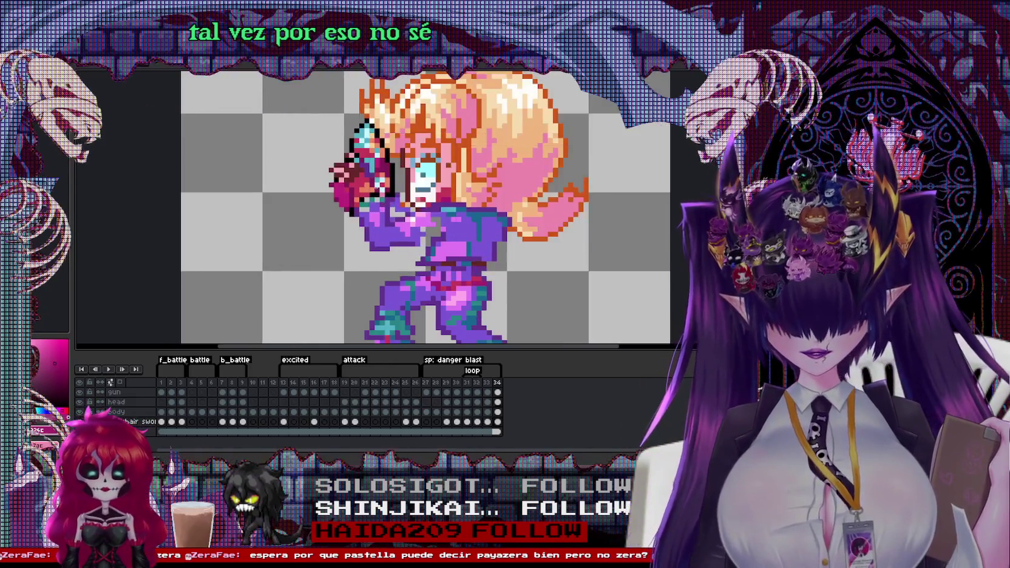
pyautogui.scroll(1, 396, 201)
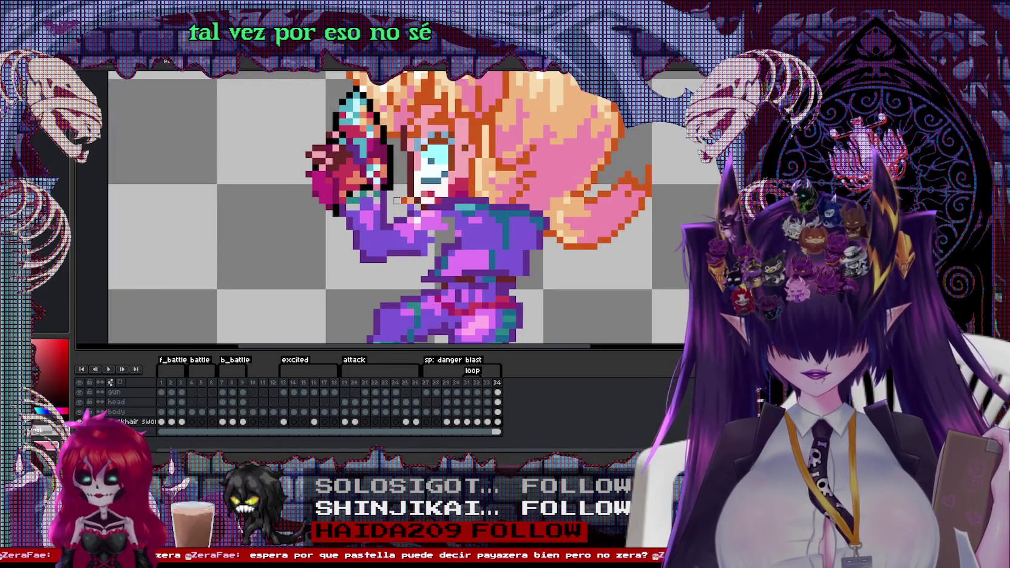
pyautogui.hotkey('alt', 'Up')
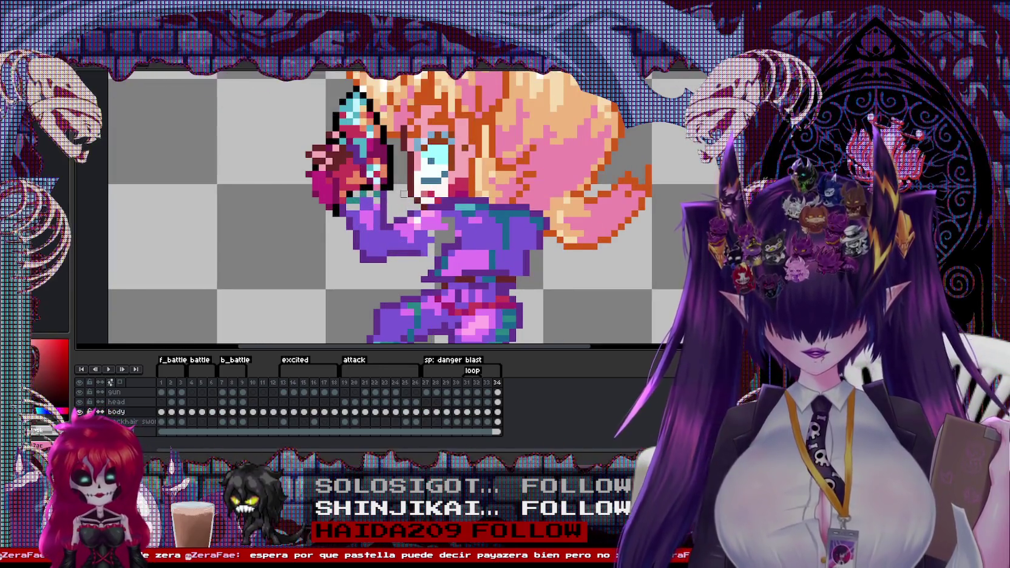
pyautogui.scroll(-1, 403, 212)
pyautogui.scroll(-1, 404, 211)
pyautogui.hotkey('alt', 'Up')
pyautogui.hotkey('alt', 'Up')
# Step: Select the gun and upper body area, then play the last two frames to check
pyautogui.moveTo(309, 127); pyautogui.dragTo(452, 255)
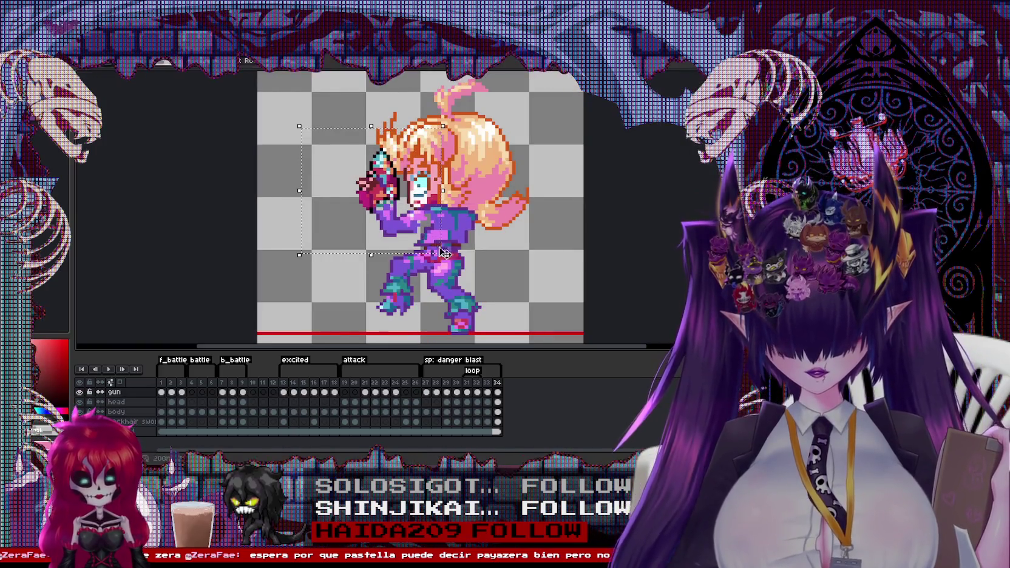
pyautogui.scroll(3, 442, 243)
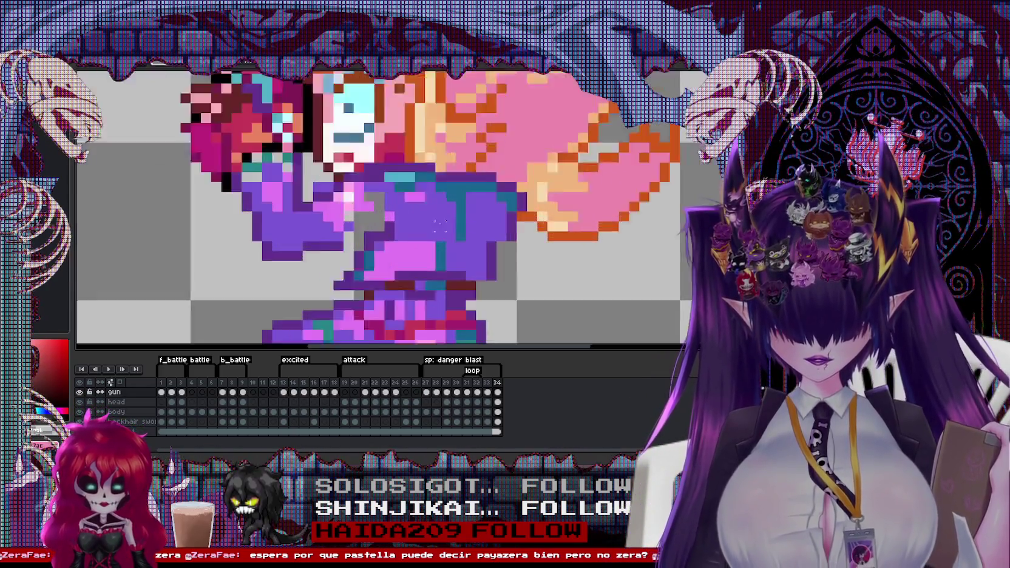
pyautogui.scroll(1, 441, 243)
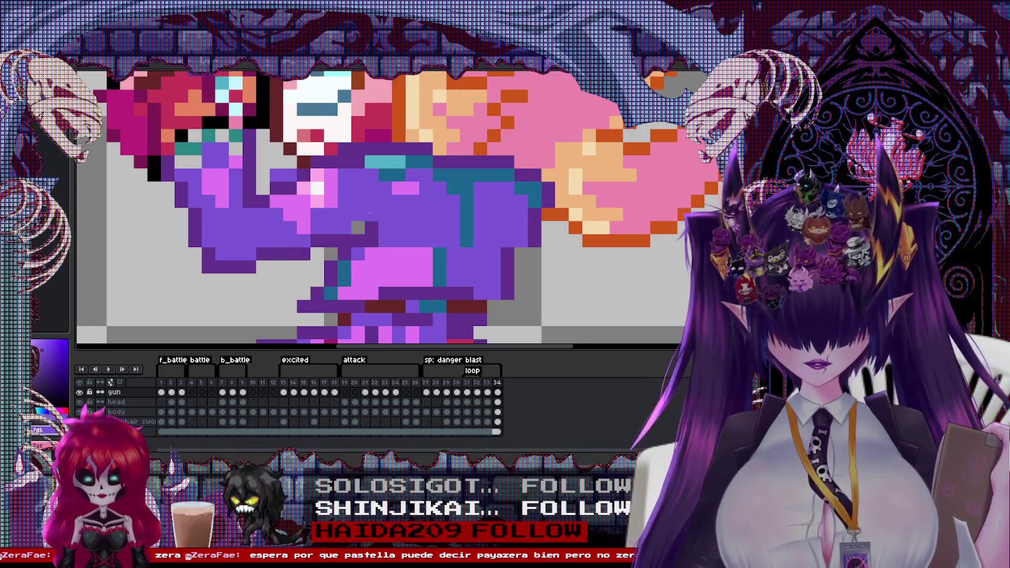
pyautogui.scroll(-3, 360, 221)
pyautogui.scroll(-1, 360, 226)
pyautogui.scroll(3, 340, 207)
pyautogui.hotkey('alt', 'Down')
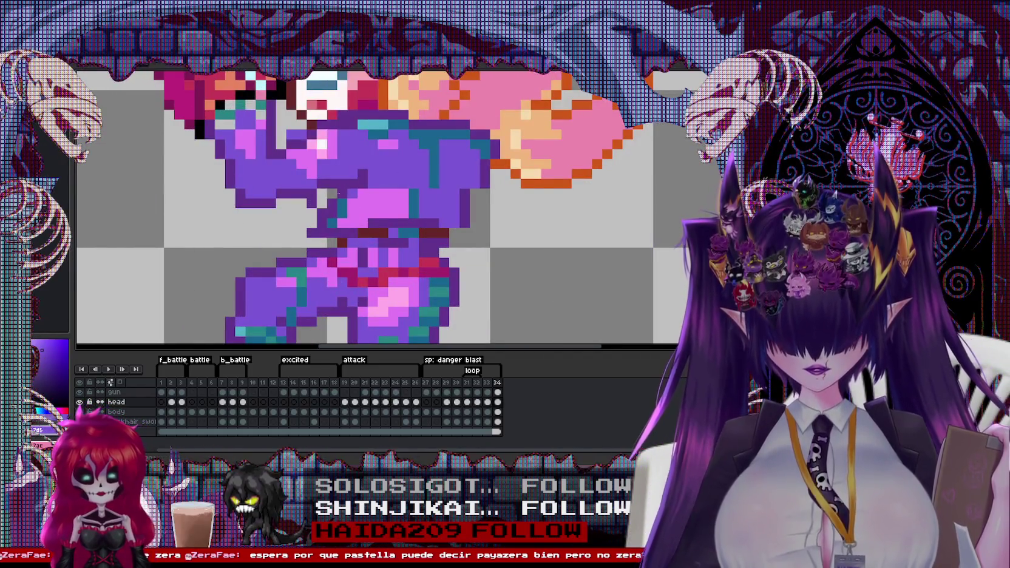
pyautogui.scroll(-2, 334, 192)
pyautogui.hotkey('alt', 'Down')
pyautogui.hotkey('alt', 'Down')
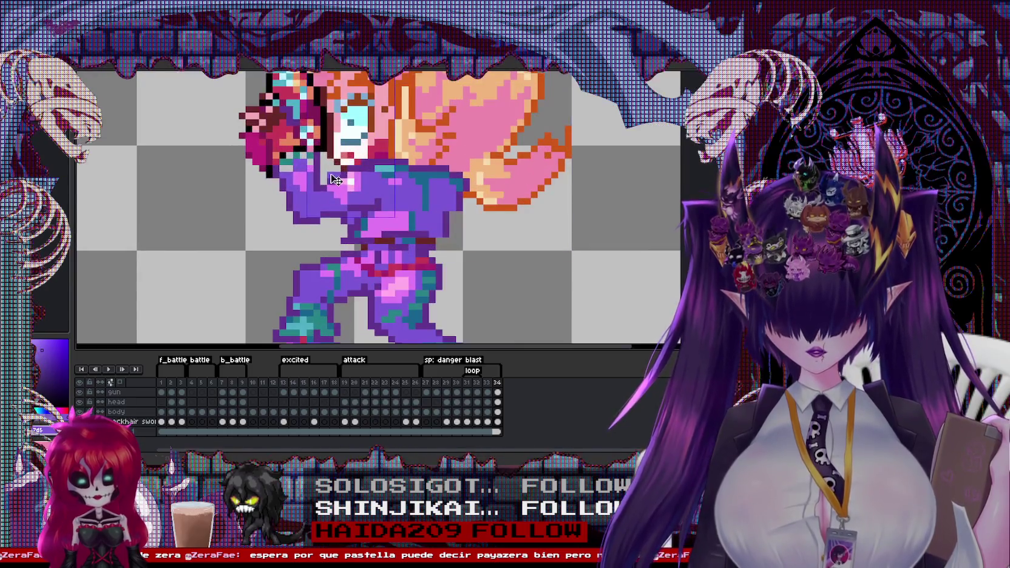
pyautogui.scroll(-1, 330, 176)
pyautogui.scroll(-1, 330, 175)
pyautogui.press('Return')
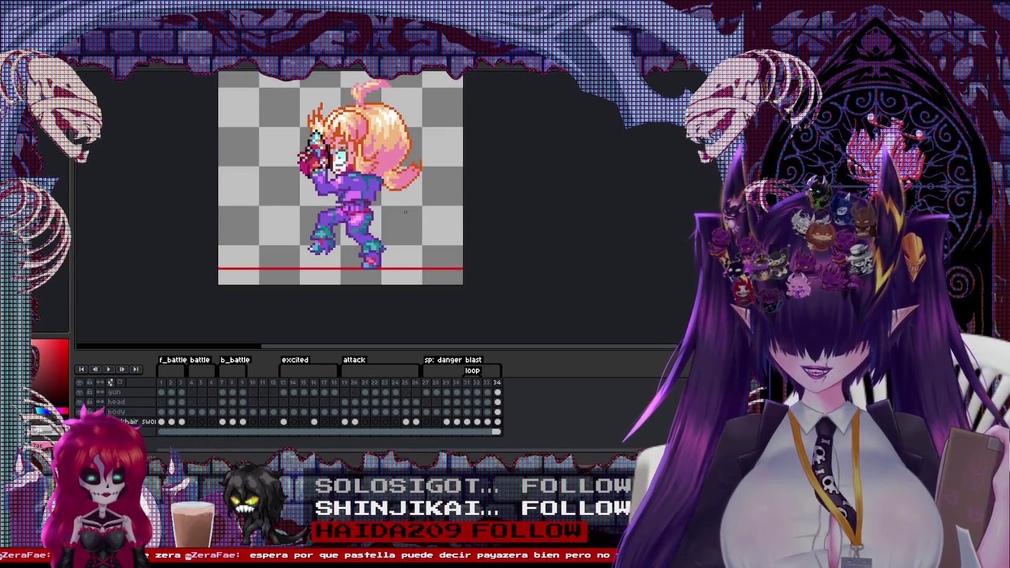
# Step: Check frame 34's duration in Frame Properties and close it unchanged
pyautogui.click(498, 384)
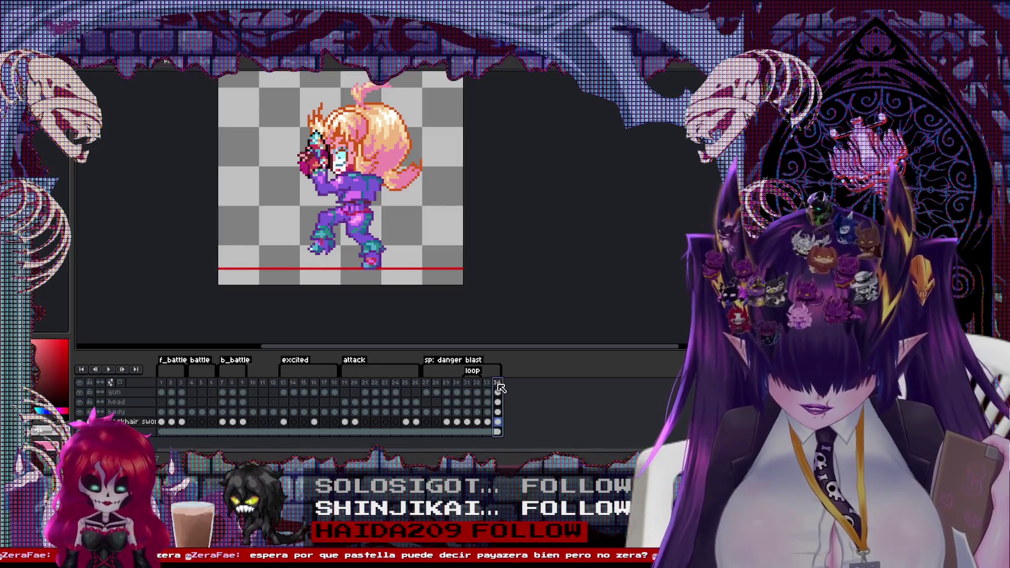
pyautogui.doubleClick(498, 383)
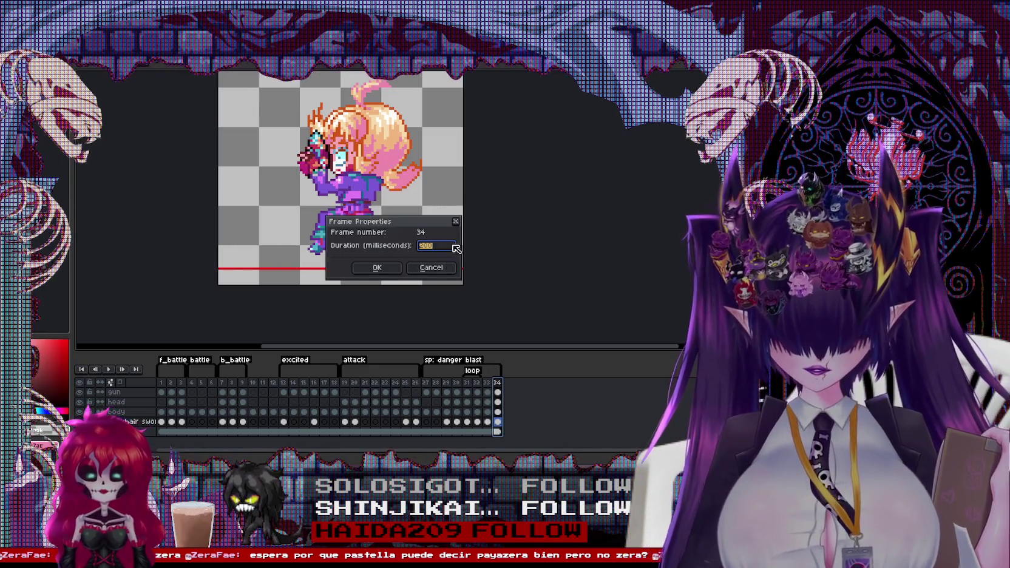
pyautogui.press('Return')
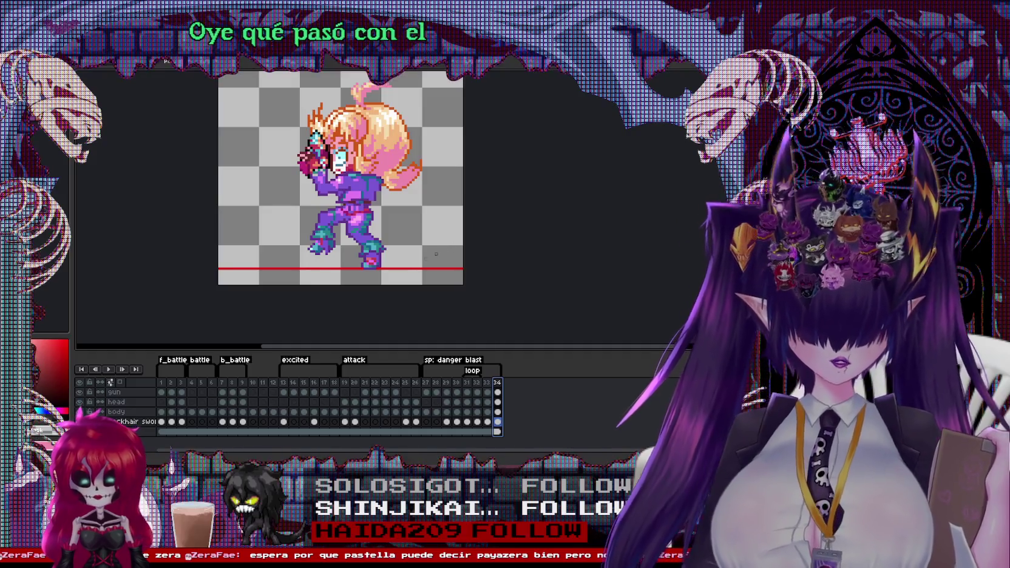
# Step: Open the floating animation Preview window from the View menu
pyautogui.hotkey('alt', 's')
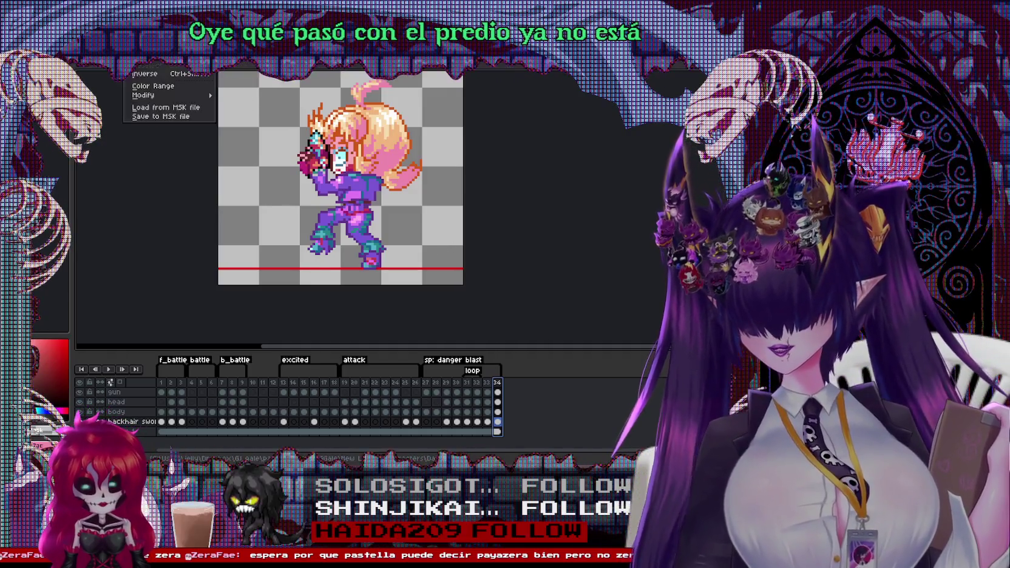
pyautogui.moveTo(183, 63)
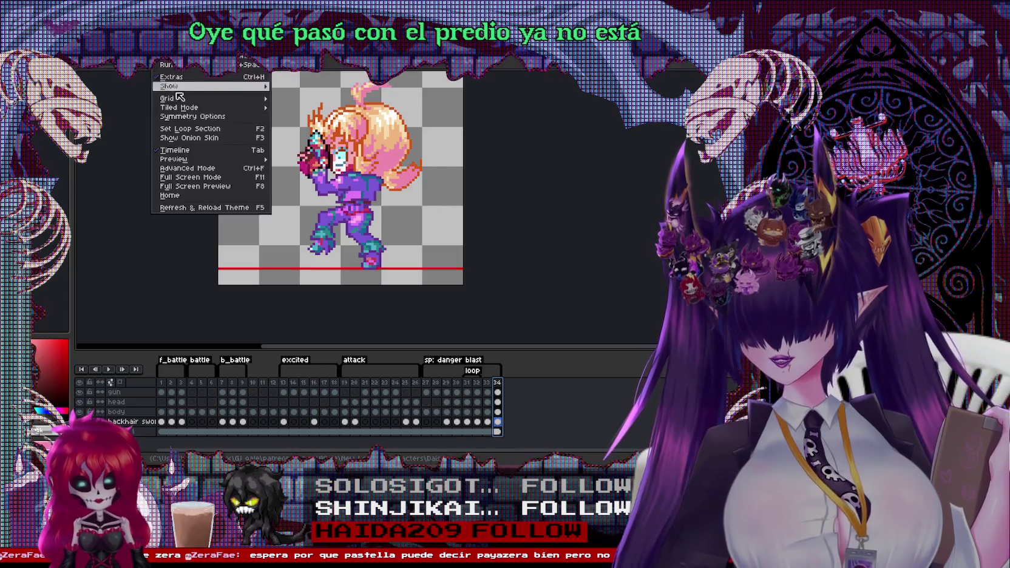
pyautogui.click(175, 150)
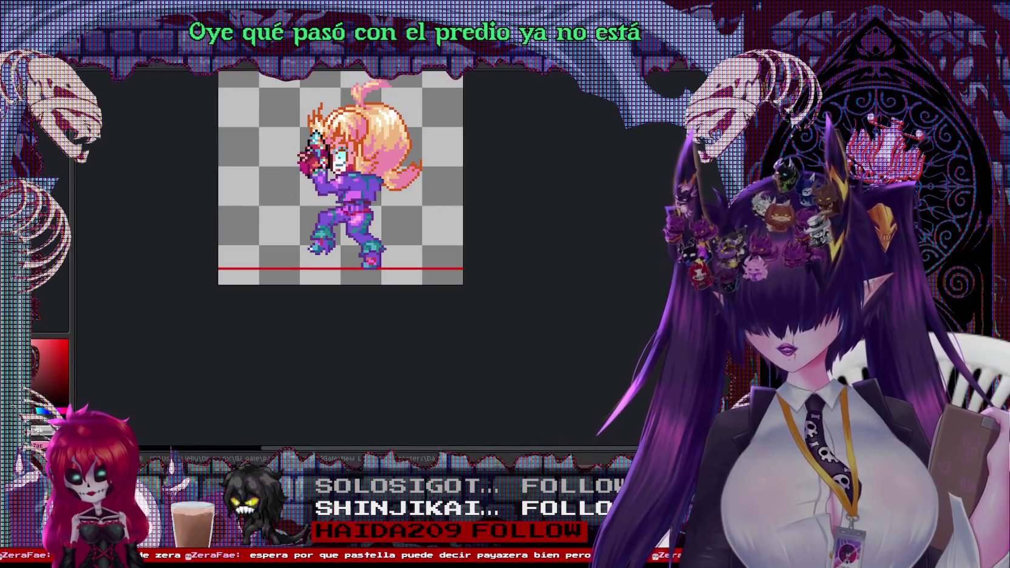
pyautogui.hotkey('alt', 'v')
pyautogui.click(175, 154)
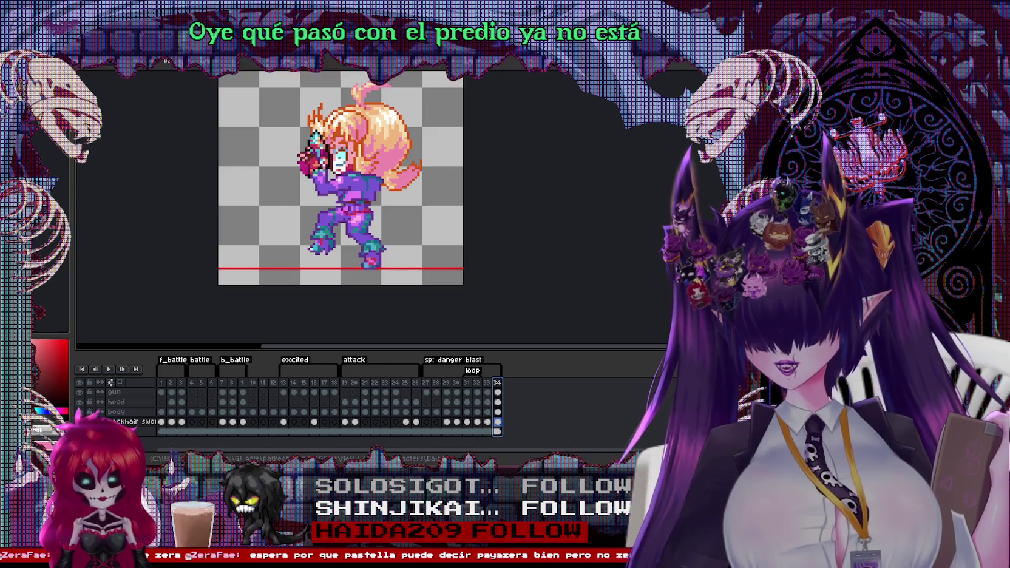
pyautogui.hotkey('alt', 'v')
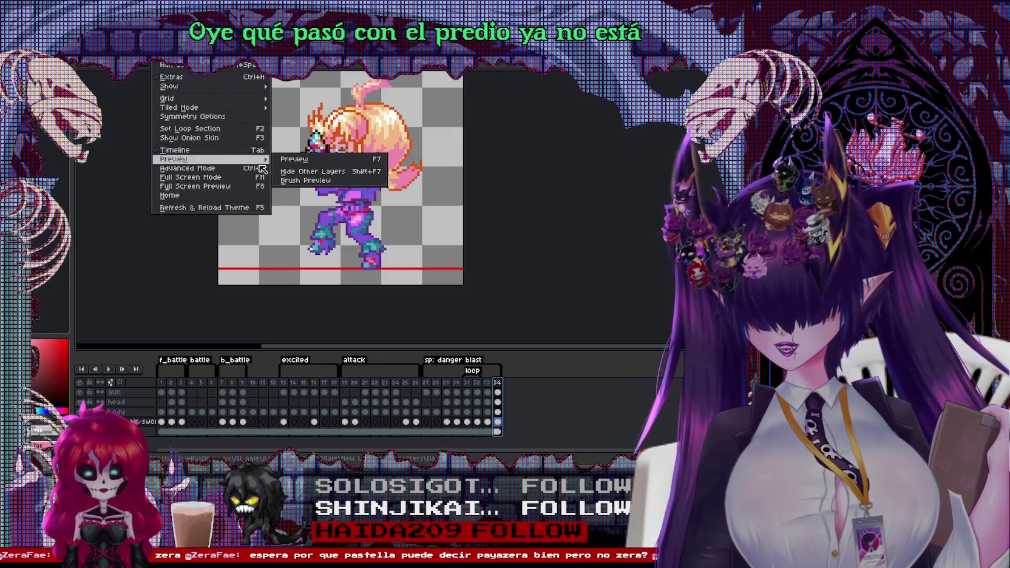
pyautogui.click(297, 159)
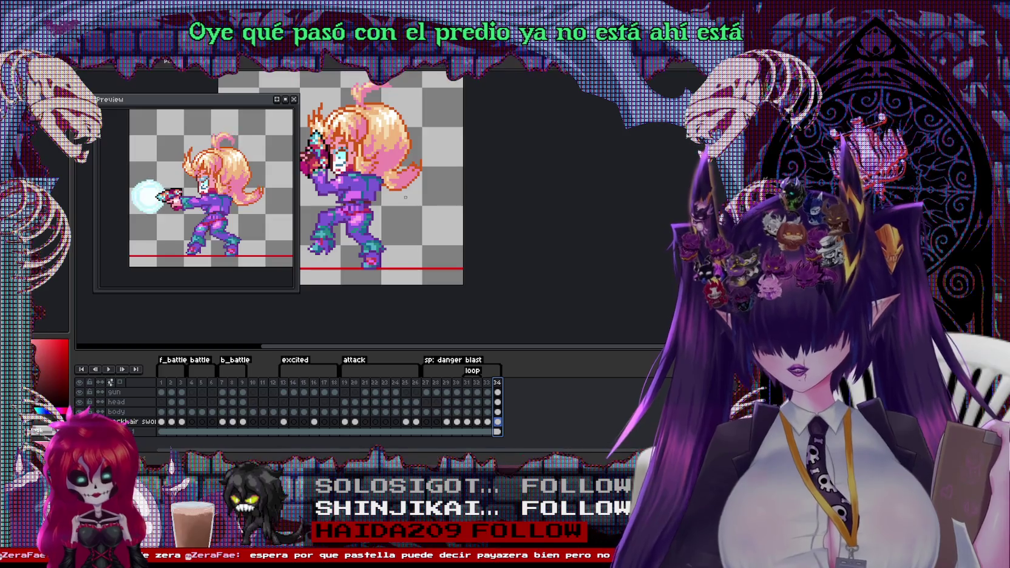
# Step: Step between frames 32, 33 and 34 to compare the final poses
pyautogui.scroll(1, 462, 192)
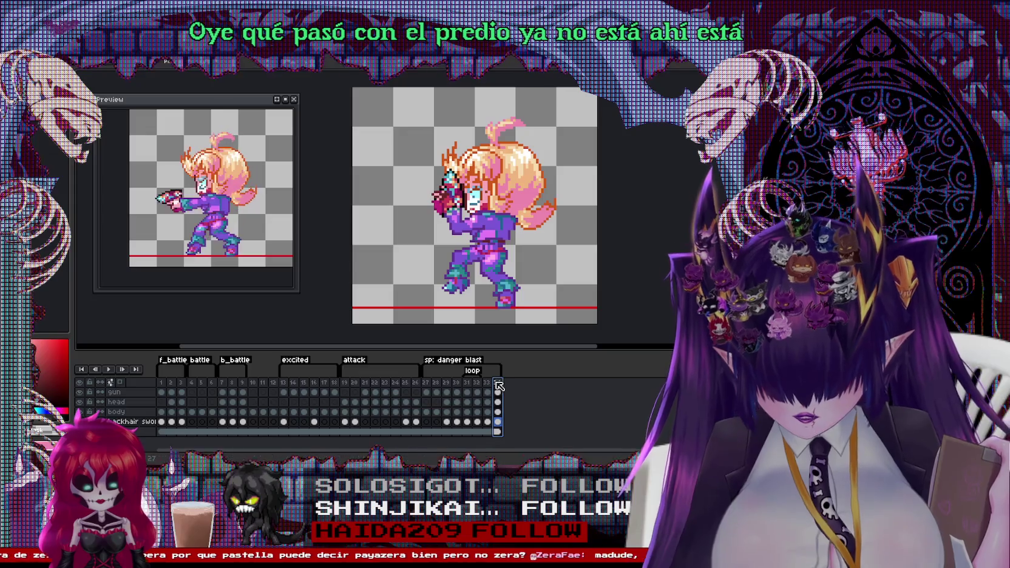
pyautogui.click(490, 383)
pyautogui.click(478, 382)
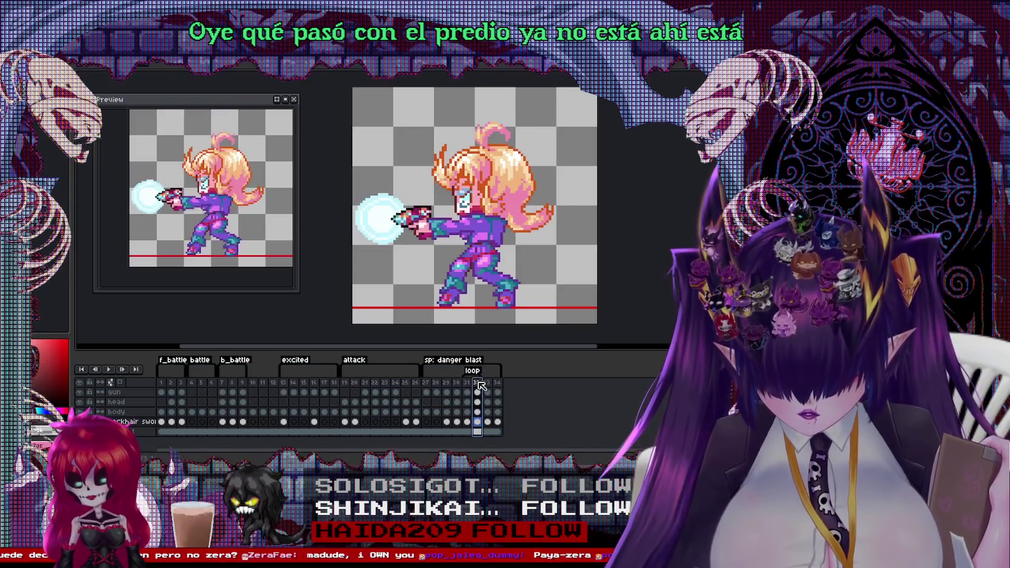
pyautogui.click(487, 384)
pyautogui.click(498, 383)
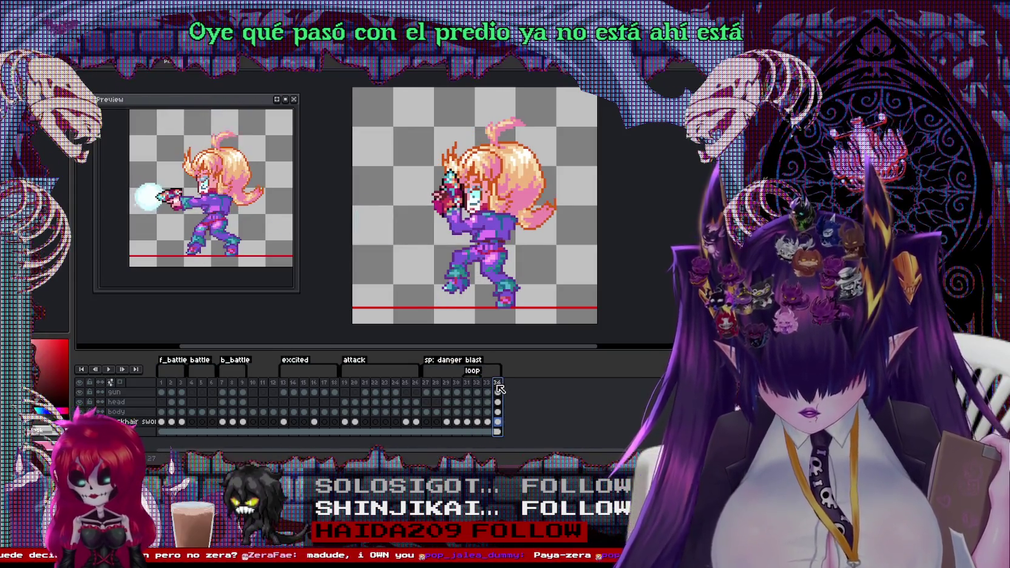
pyautogui.click(487, 386)
pyautogui.click(497, 383)
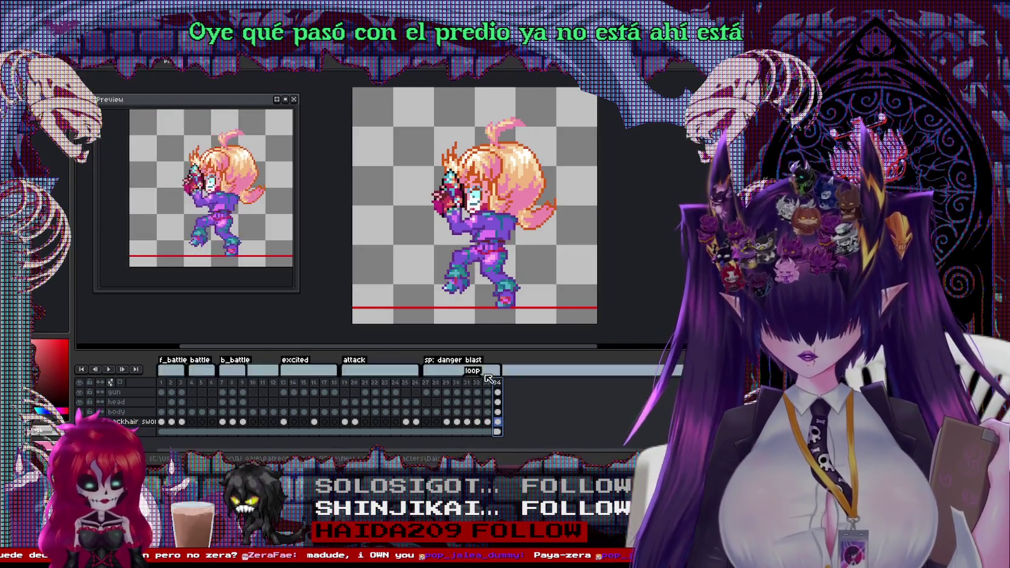
pyautogui.click(487, 386)
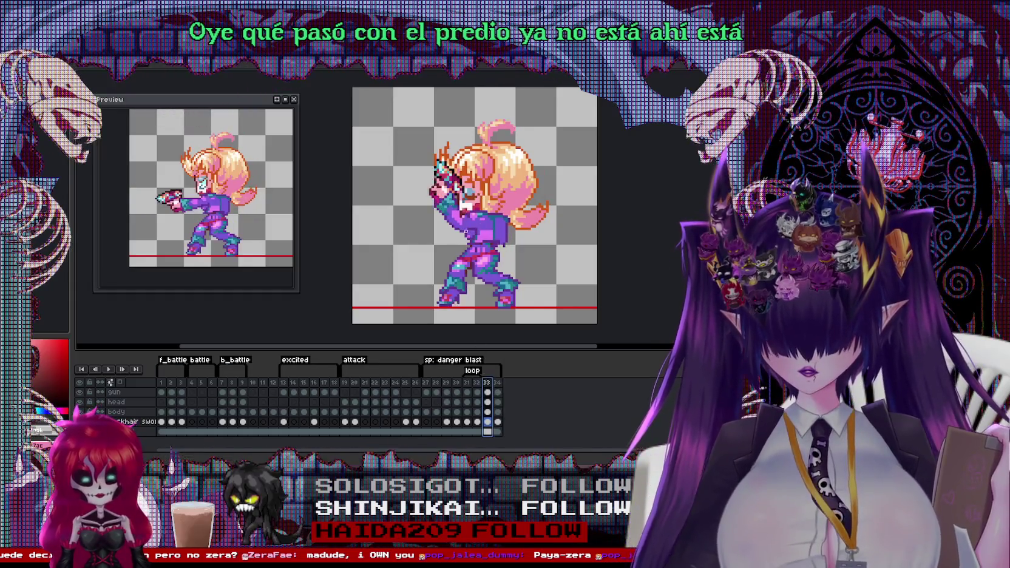
# Step: Review frame 34's timing properties again and open the frame 34 cel's options
pyautogui.doubleClick(498, 383)
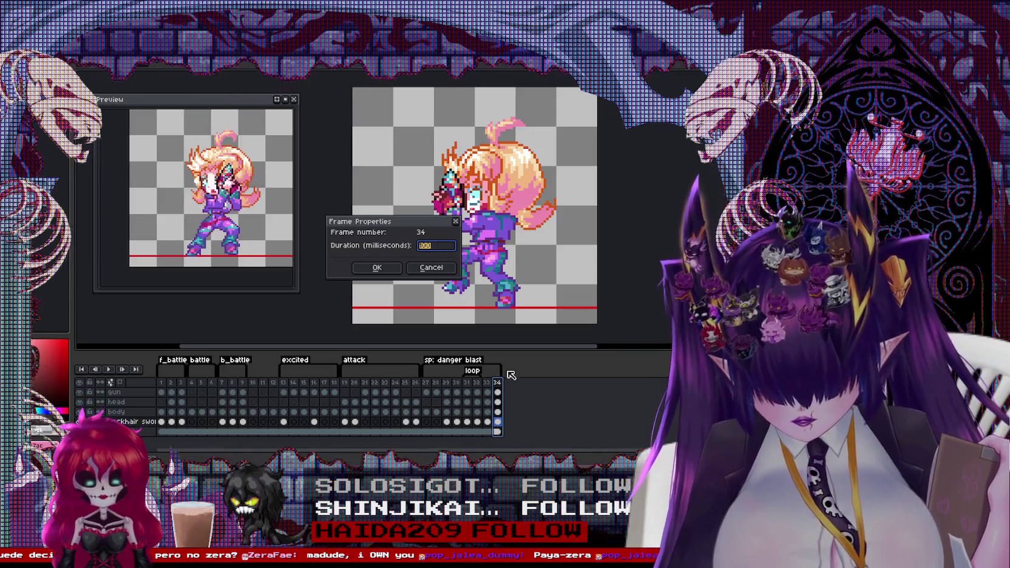
pyautogui.click(432, 267)
pyautogui.rightClick(497, 391)
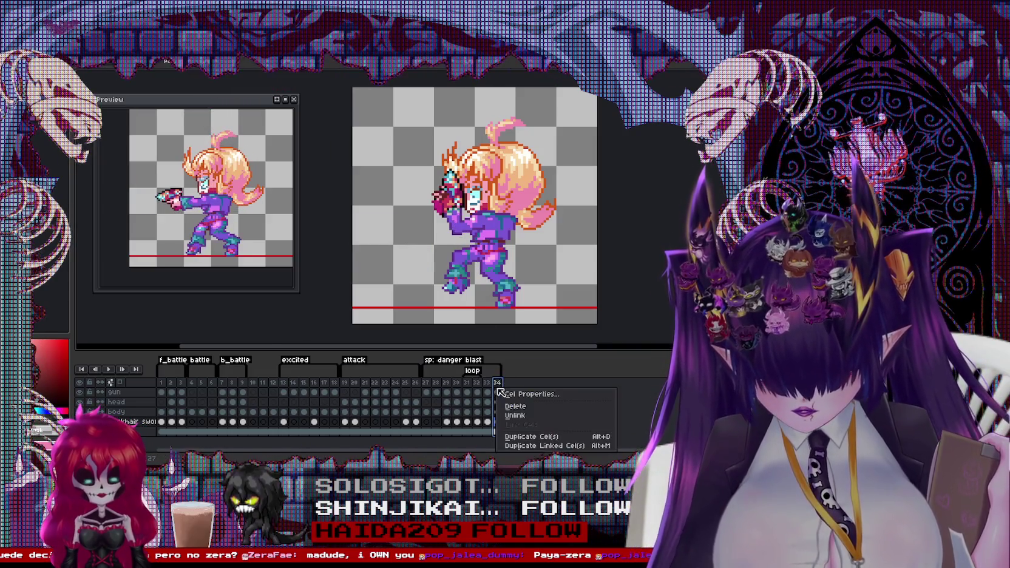
# Step: Add a new frame 35 after frame 34, then return to frame 34
pyautogui.rightClick(498, 383)
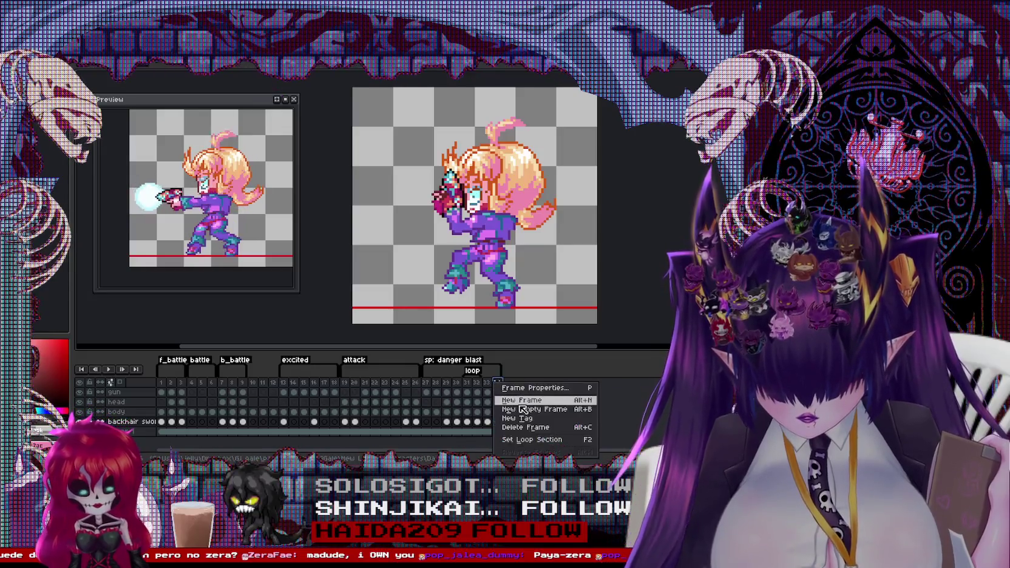
pyautogui.click(513, 401)
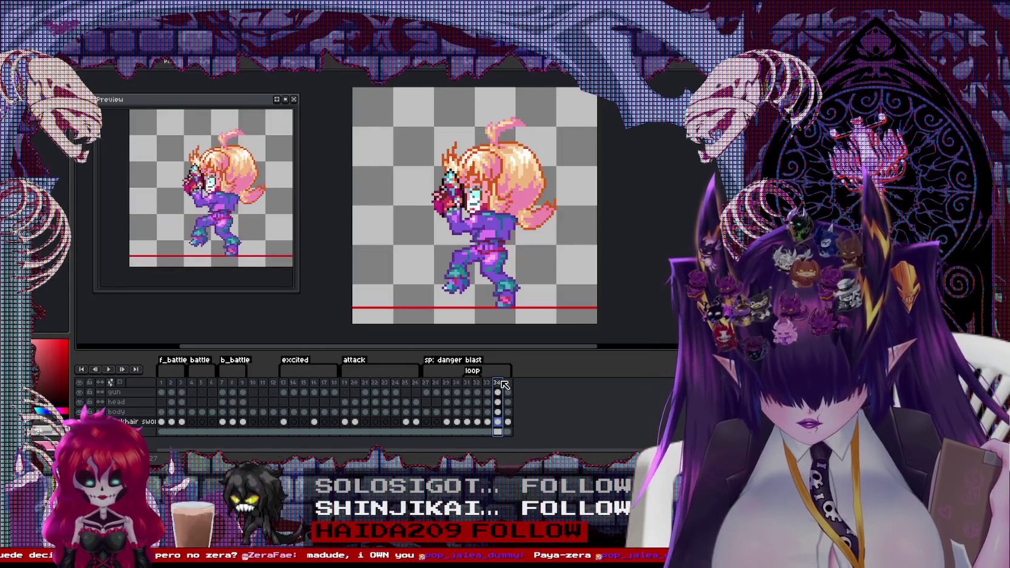
pyautogui.click(493, 383)
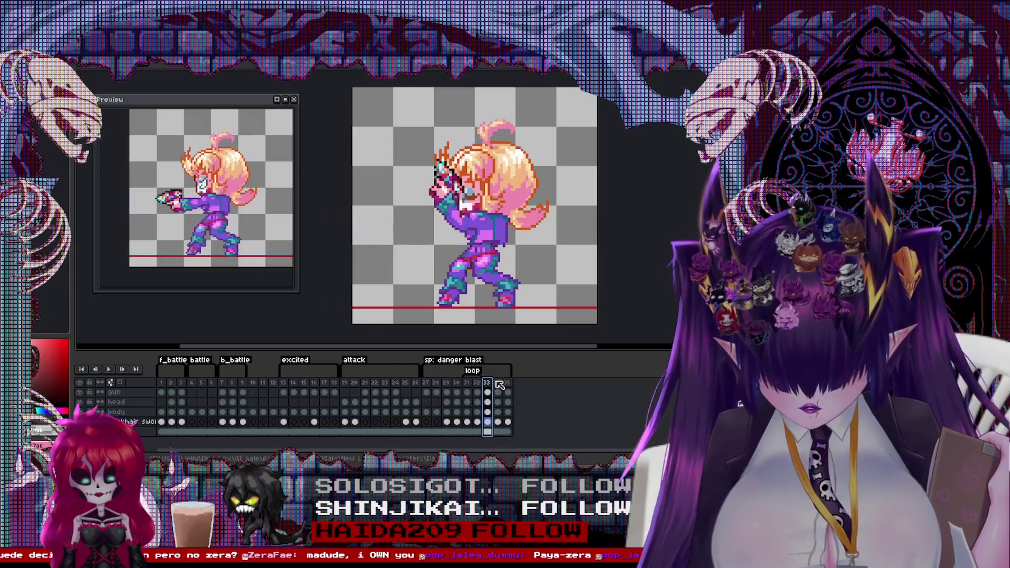
pyautogui.click(497, 382)
# Step: On the gun layer, select the gun-and-hand area and sample its purple colour
pyautogui.scroll(1, 450, 208)
pyautogui.click(497, 392)
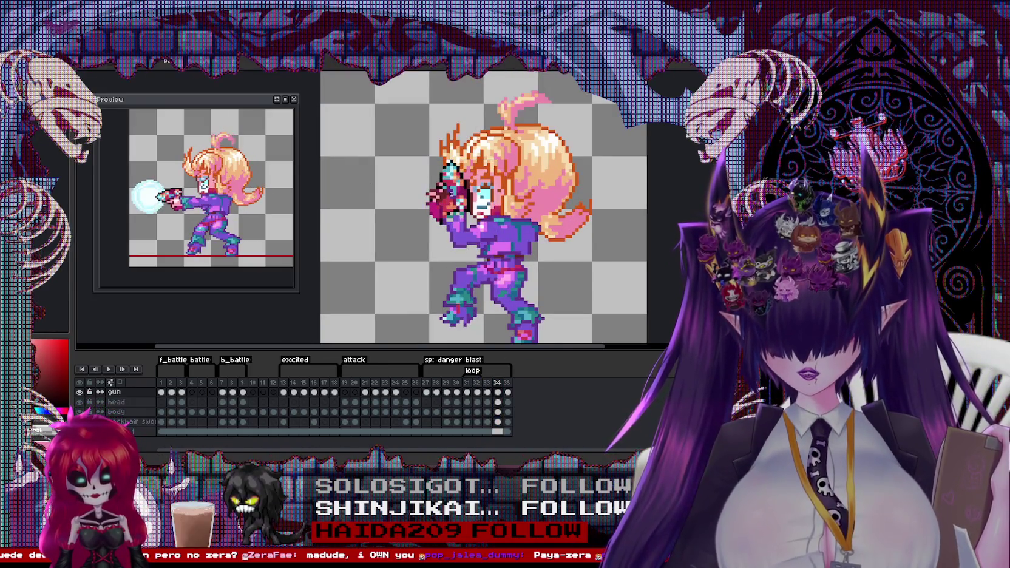
pyautogui.scroll(1, 449, 208)
pyautogui.moveTo(400, 134)
pyautogui.mouseDown()
pyautogui.moveTo(495, 273)
pyautogui.moveTo(477, 250)
pyautogui.mouseUp()
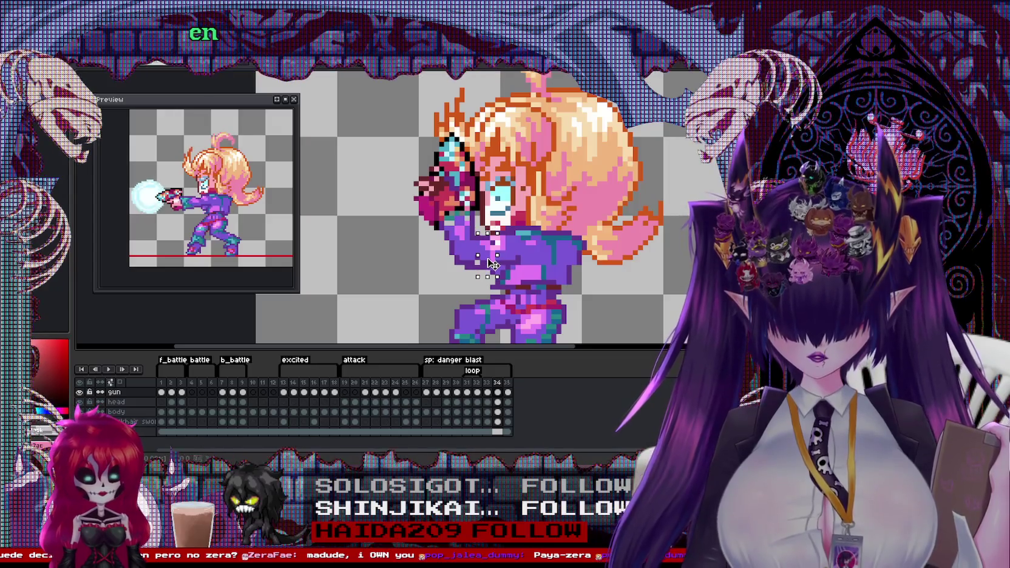
pyautogui.scroll(1, 435, 273)
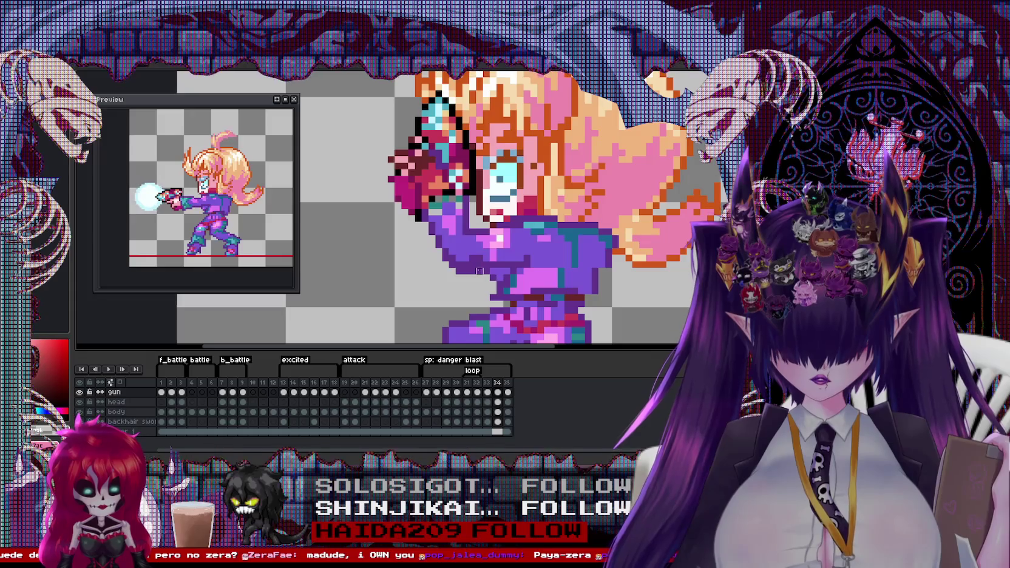
pyautogui.keyDown('alt'); pyautogui.click(465, 258); pyautogui.keyUp('alt')
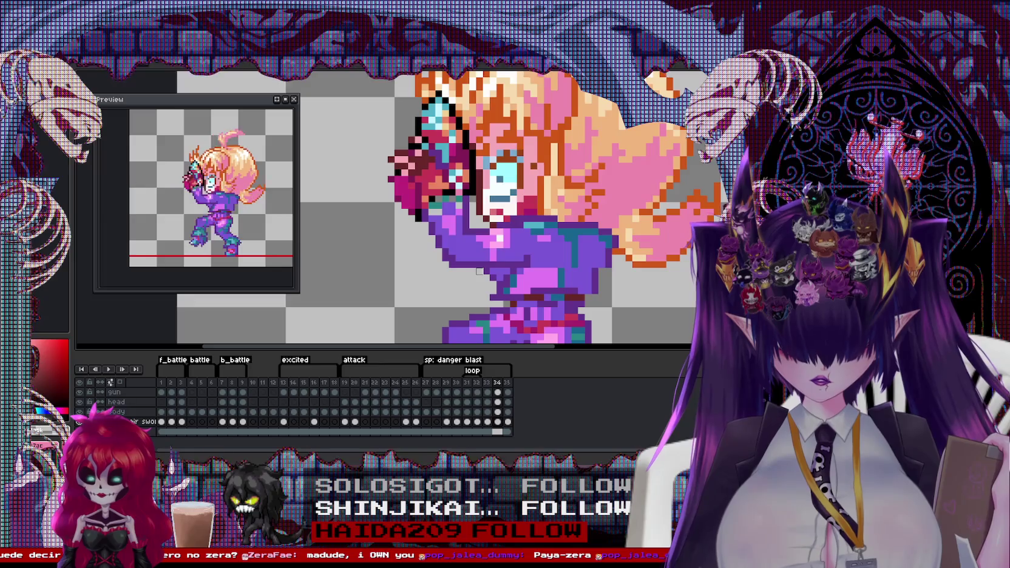
# Step: Compare with the neighbouring frame, then sample the gun's dark purple and light cyan
pyautogui.scroll(-2, 474, 266)
pyautogui.press('Left')
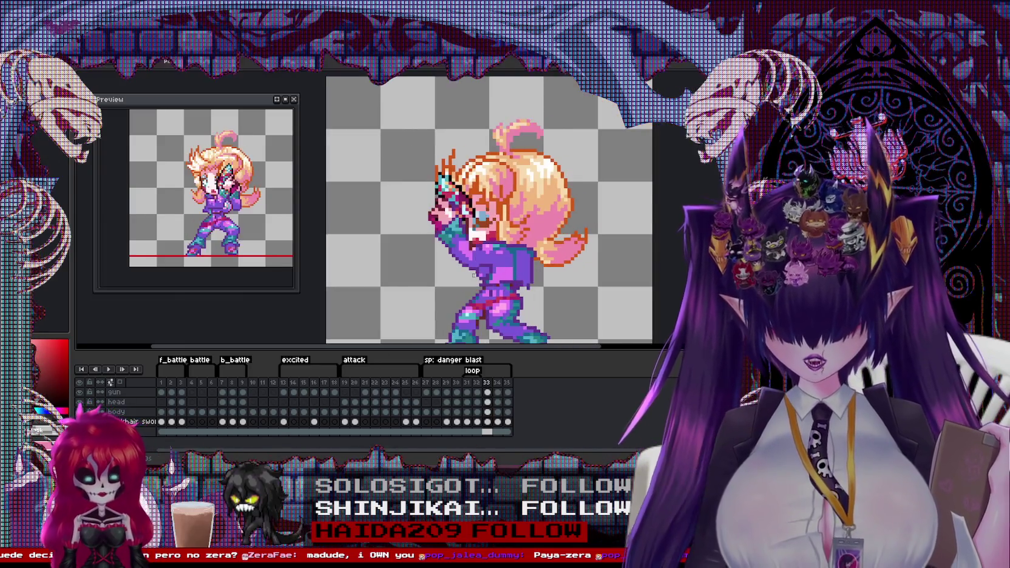
pyautogui.press('Right')
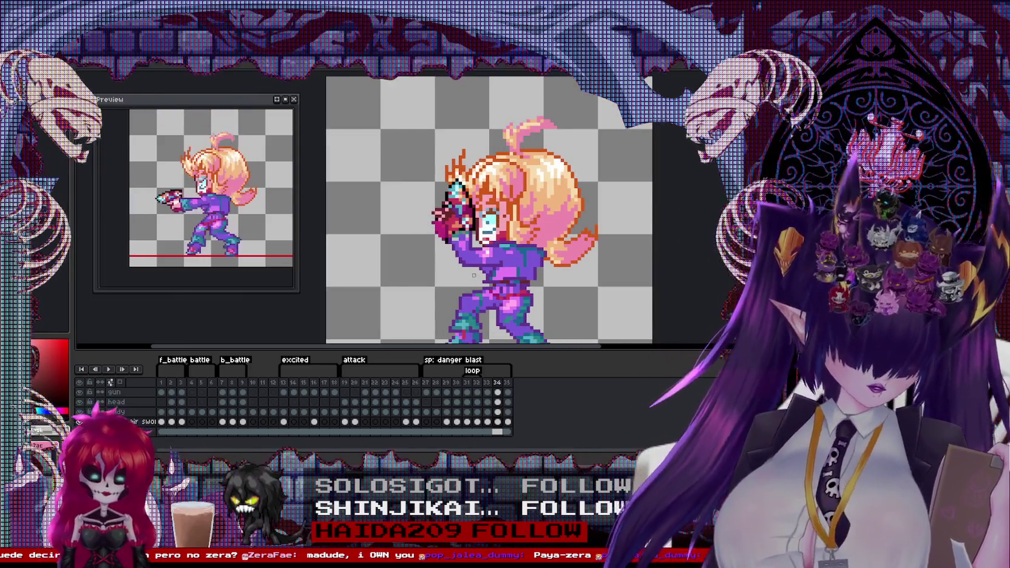
pyautogui.scroll(2, 475, 275)
pyautogui.keyDown('alt'); pyautogui.click(456, 236); pyautogui.keyUp('alt')
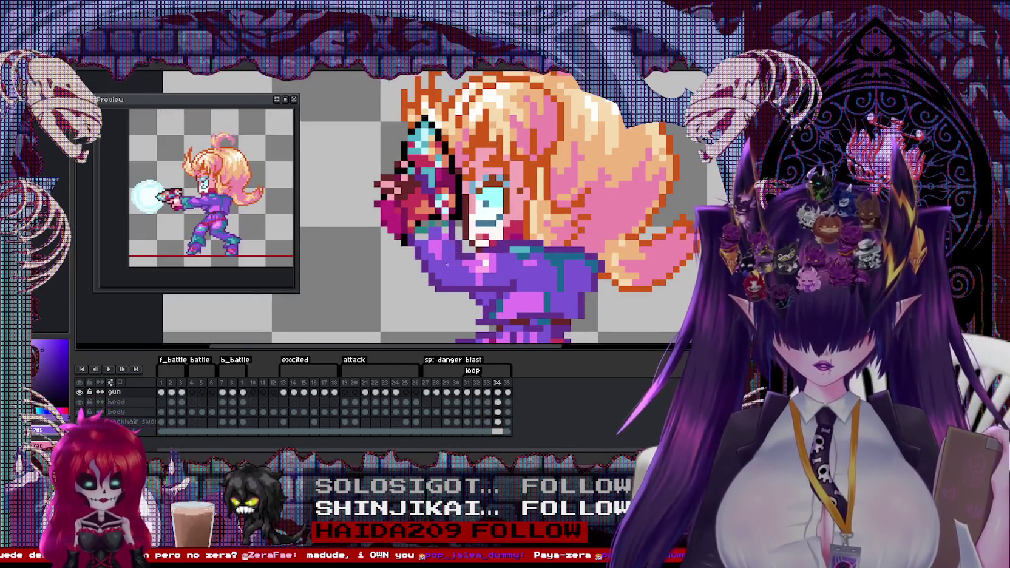
pyautogui.keyDown('alt'); pyautogui.click(453, 235); pyautogui.keyUp('alt')
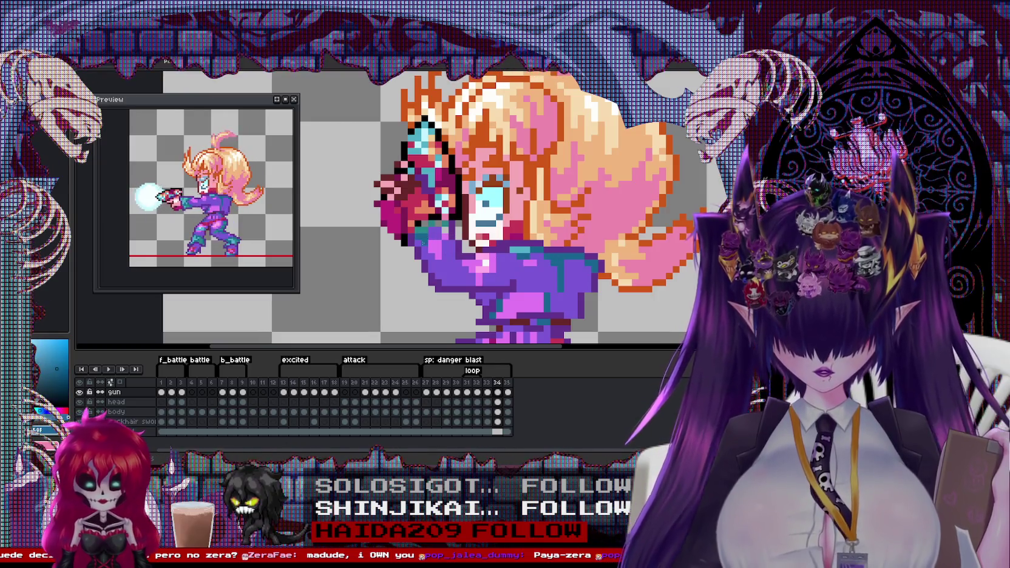
pyautogui.scroll(-3, 433, 234)
pyautogui.scroll(1, 478, 295)
# Step: Compare frames 33 and 34, then switch to the head layer
pyautogui.press('Left')
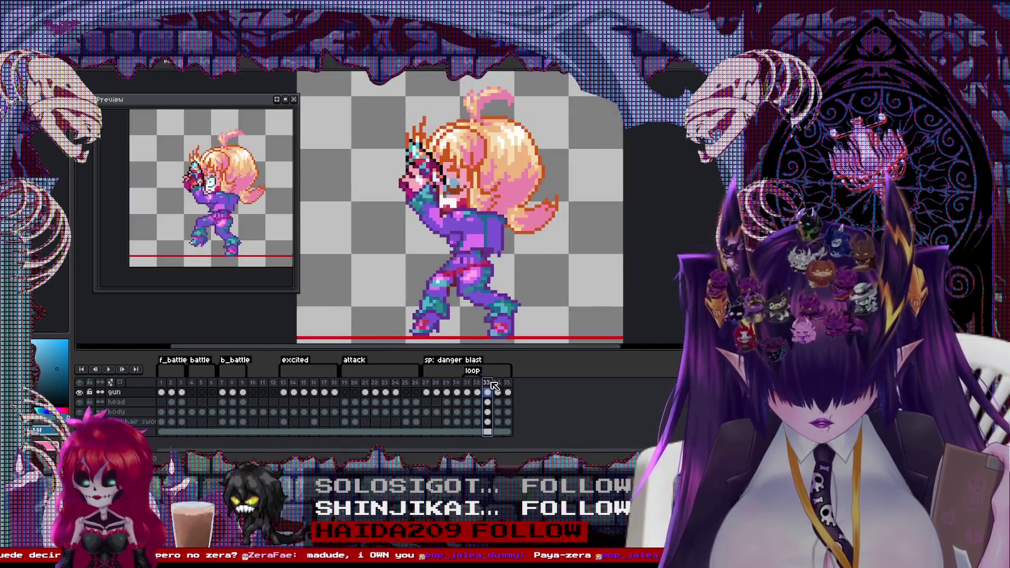
pyautogui.scroll(1, 413, 176)
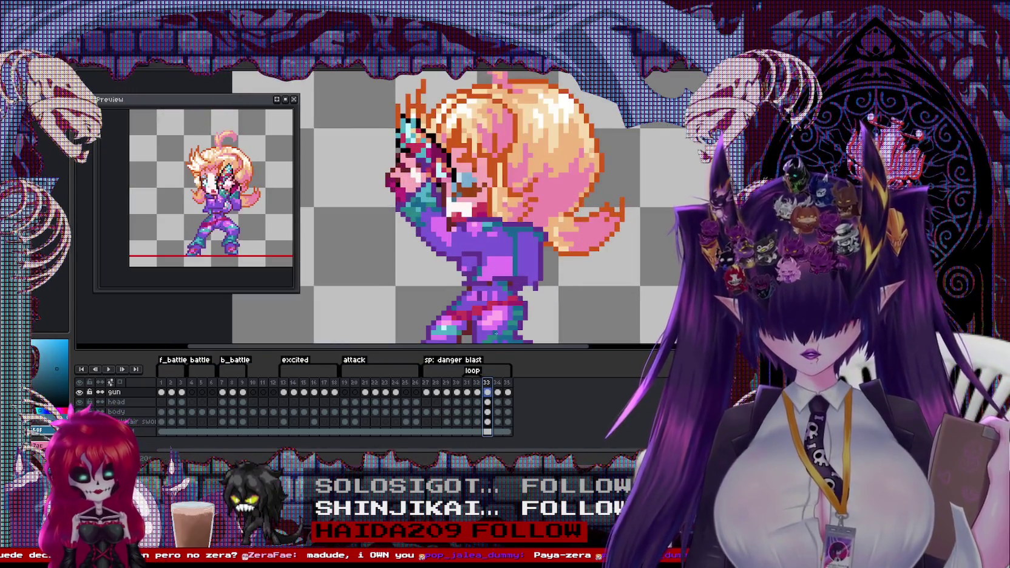
pyautogui.click(498, 383)
pyautogui.scroll(1, 421, 200)
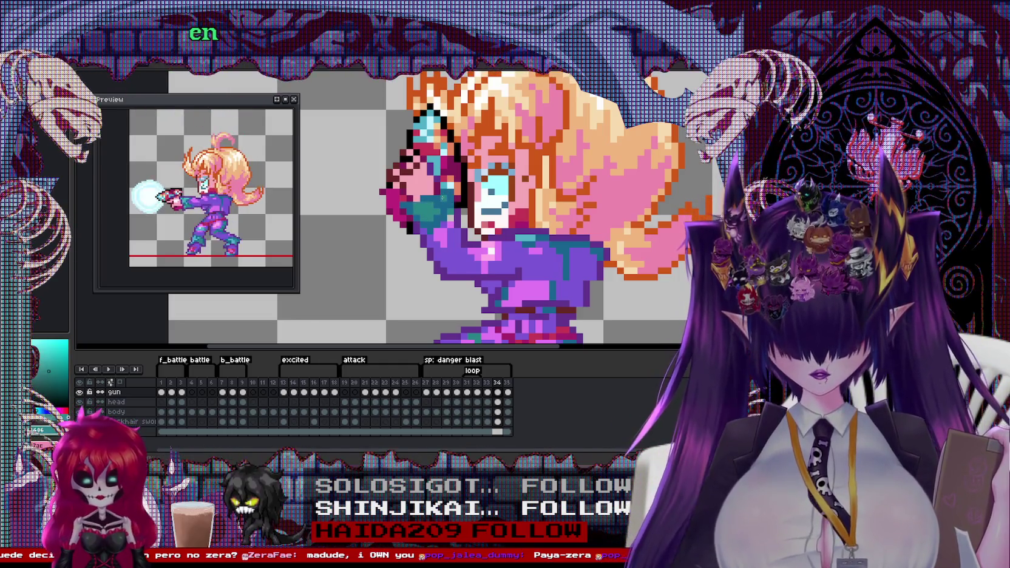
pyautogui.scroll(-2, 498, 211)
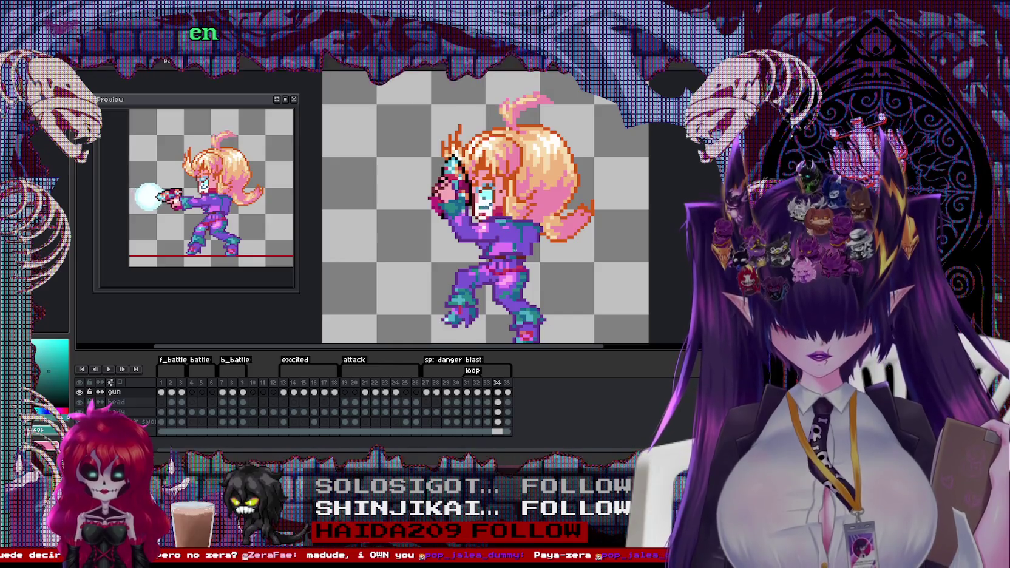
pyautogui.press('Return')
pyautogui.press('Return')
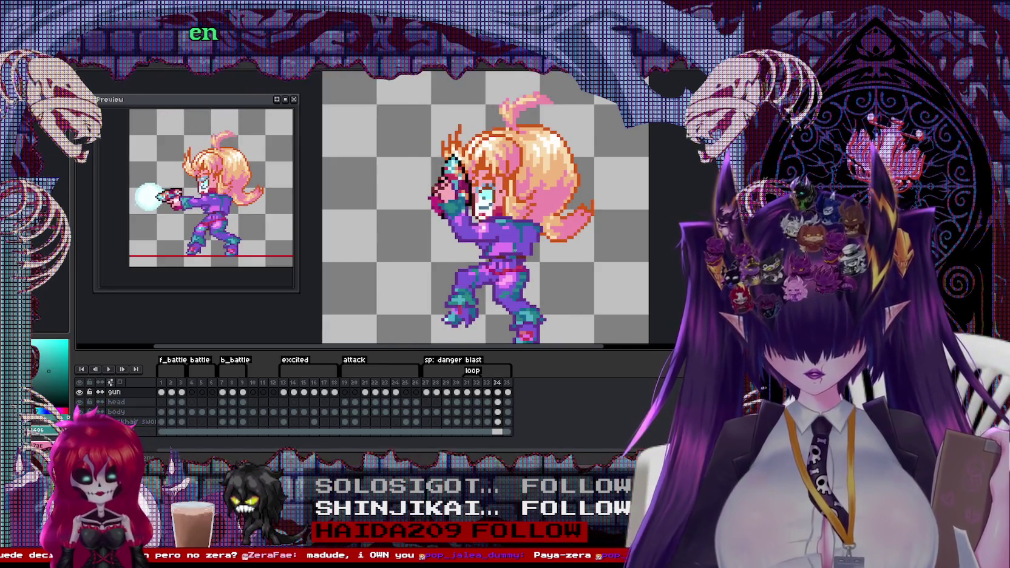
pyautogui.scroll(1, 530, 239)
pyautogui.keyDown('ctrl'); pyautogui.click(530, 239); pyautogui.keyUp('ctrl')
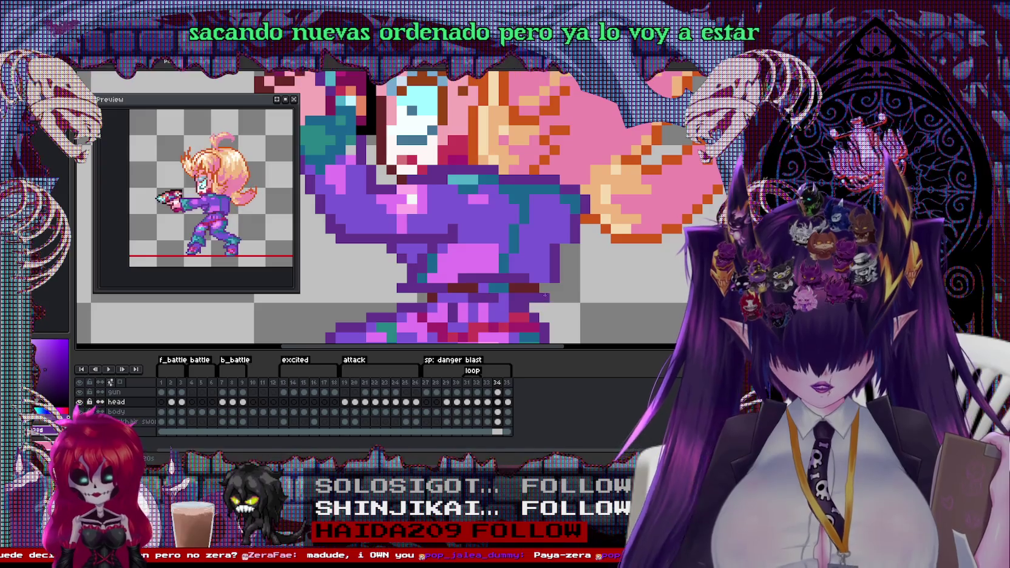
# Step: Zoom around the sprite and compare neighbouring frames, then select frame 35 in the timeline
pyautogui.scroll(-2, 462, 207)
pyautogui.scroll(1, 462, 206)
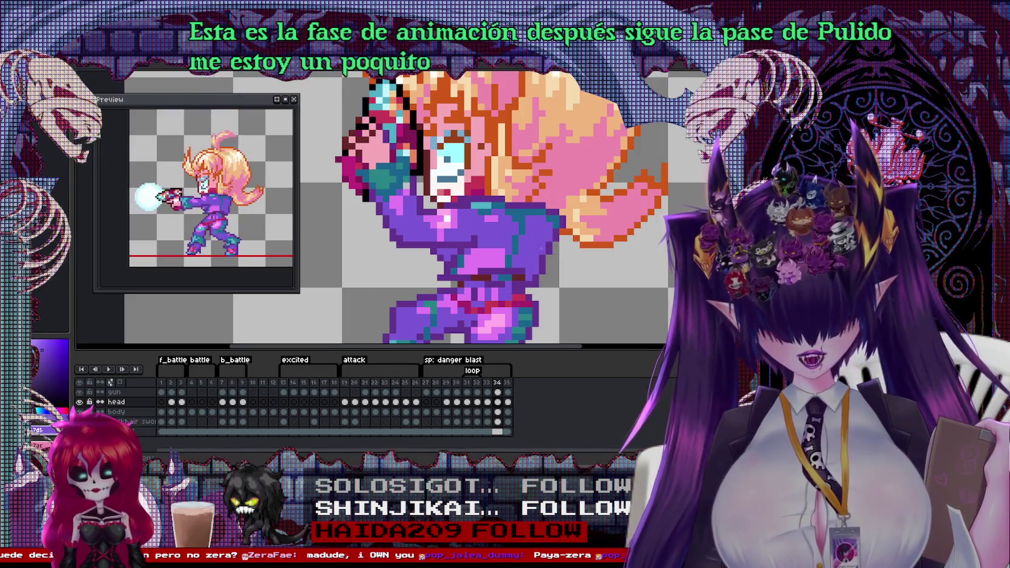
pyautogui.scroll(-2, 561, 242)
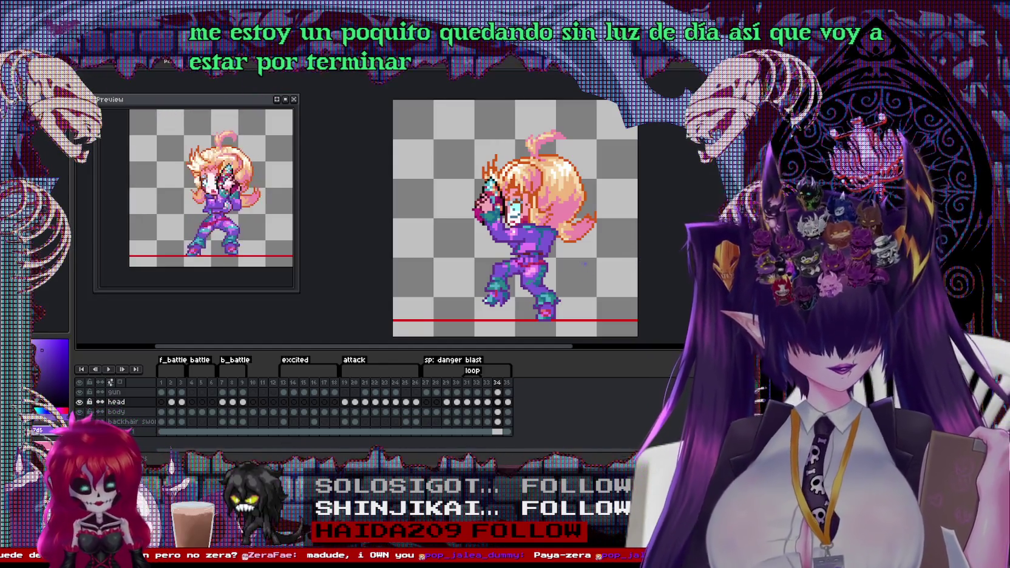
pyautogui.scroll(3, 530, 259)
pyautogui.scroll(2, 530, 259)
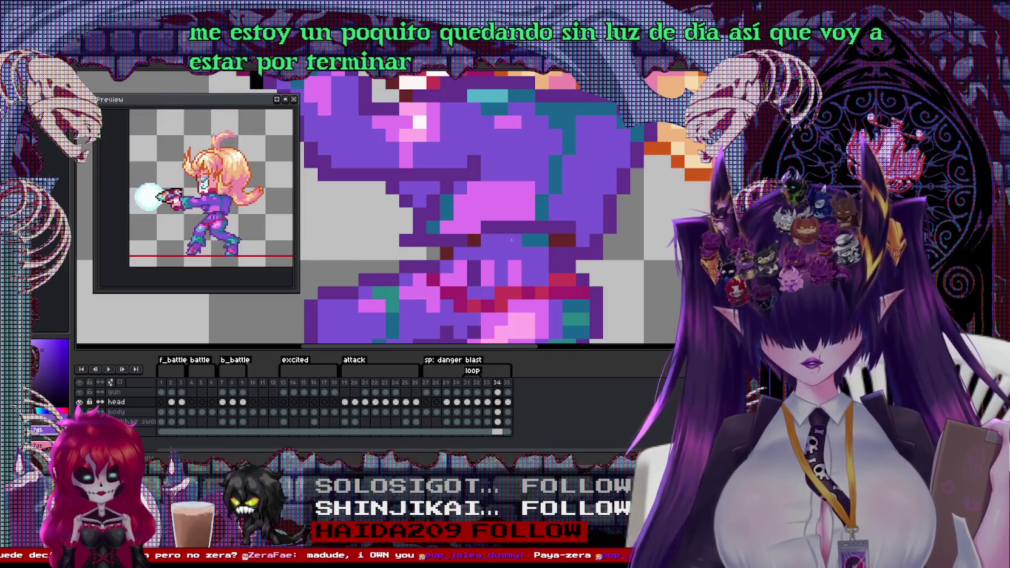
pyautogui.scroll(-2, 513, 243)
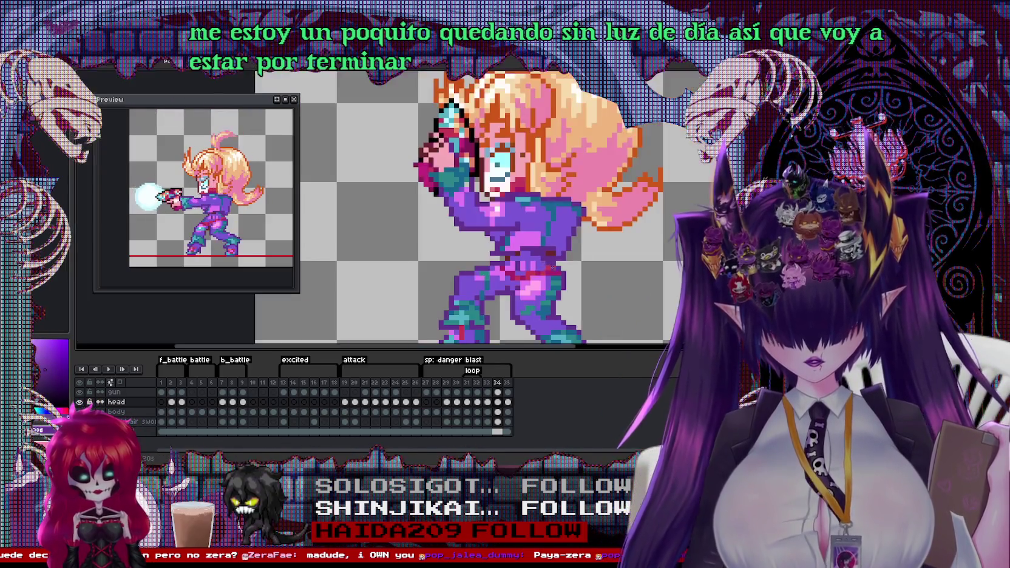
pyautogui.scroll(-1, 546, 255)
pyautogui.scroll(-1, 633, 271)
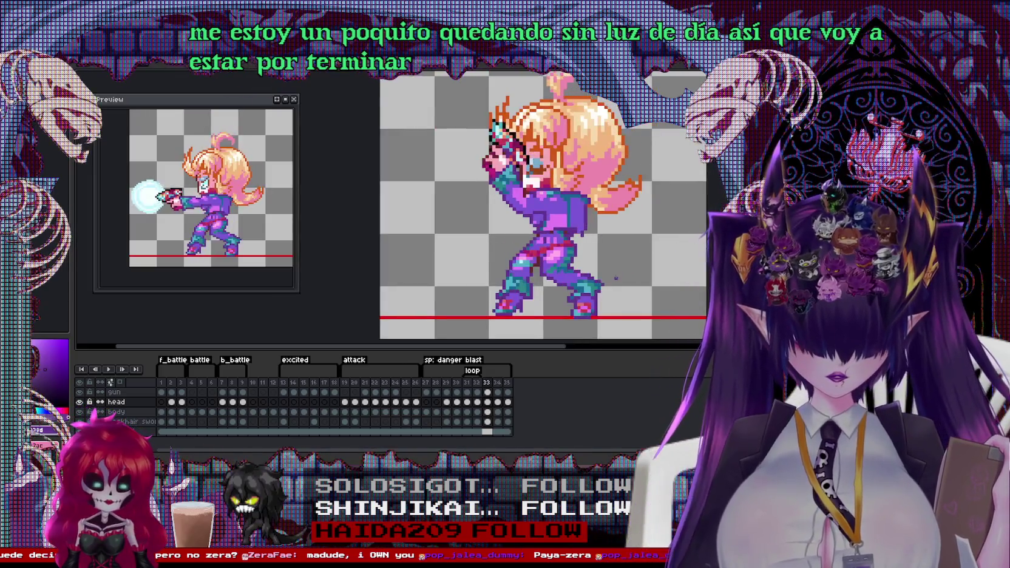
pyautogui.press('Left')
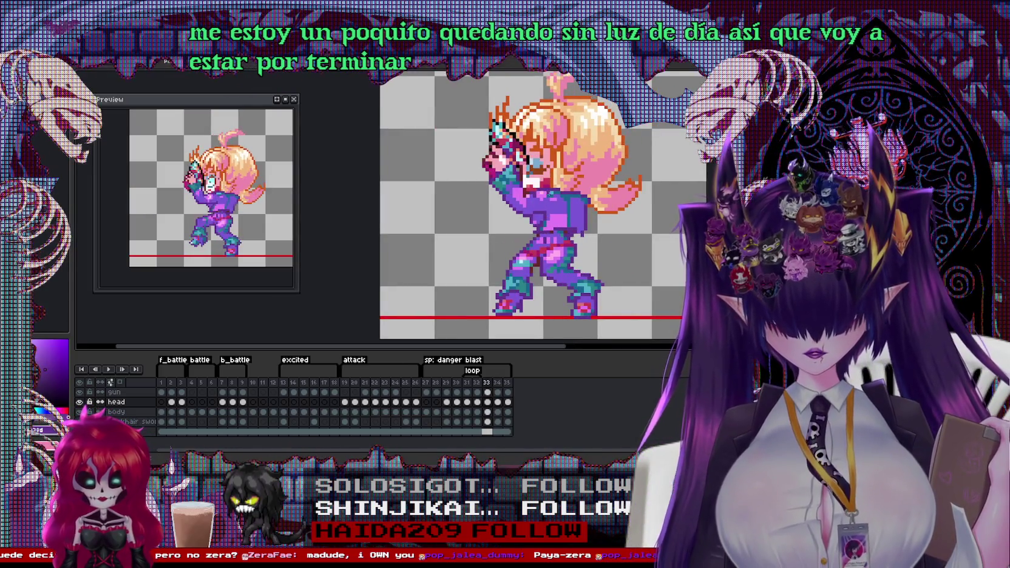
pyautogui.press('Right')
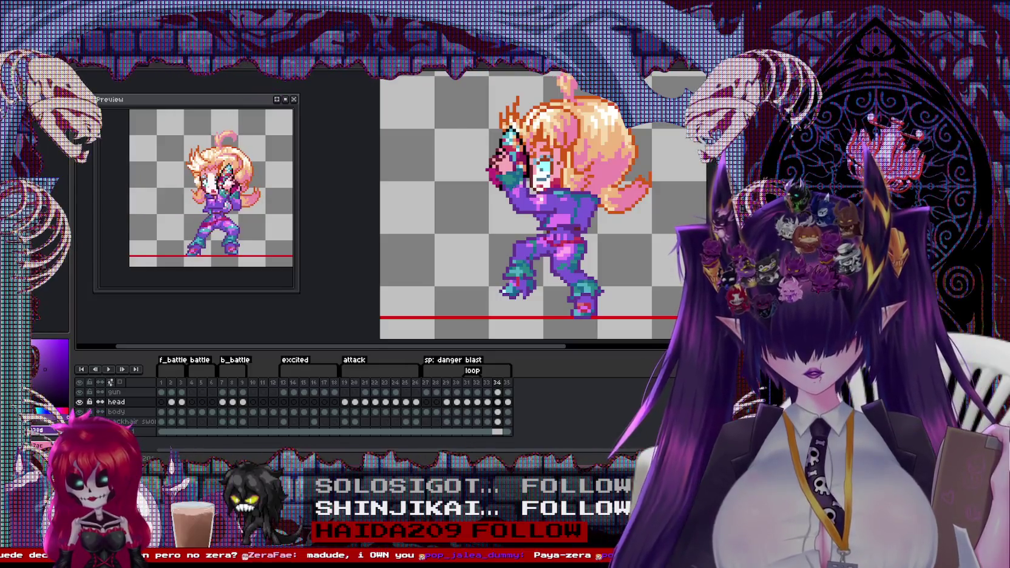
pyautogui.click(508, 384)
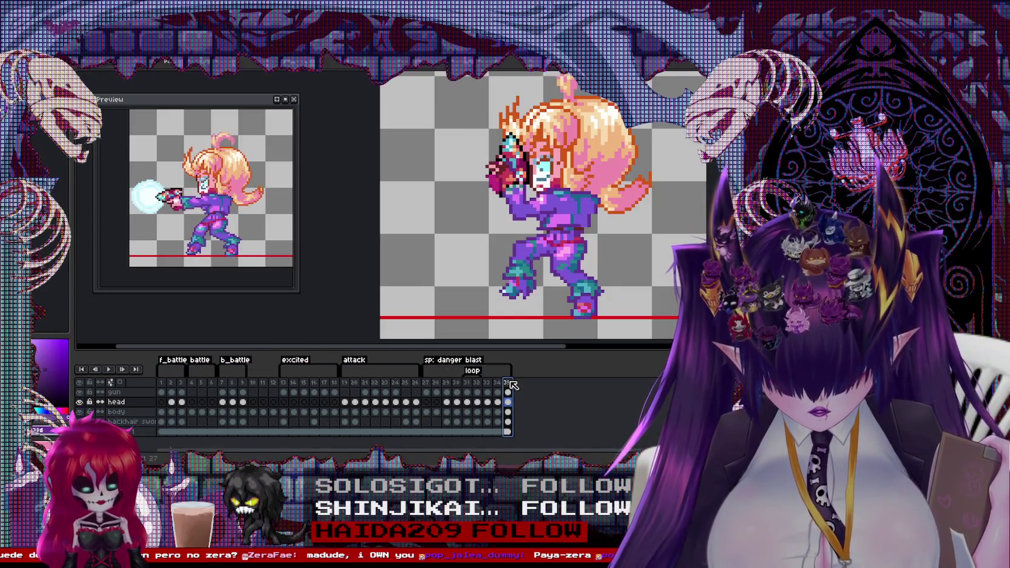
# Step: Delete frame 35, restore it to the loop, and confirm its duration
pyautogui.rightClick(510, 385)
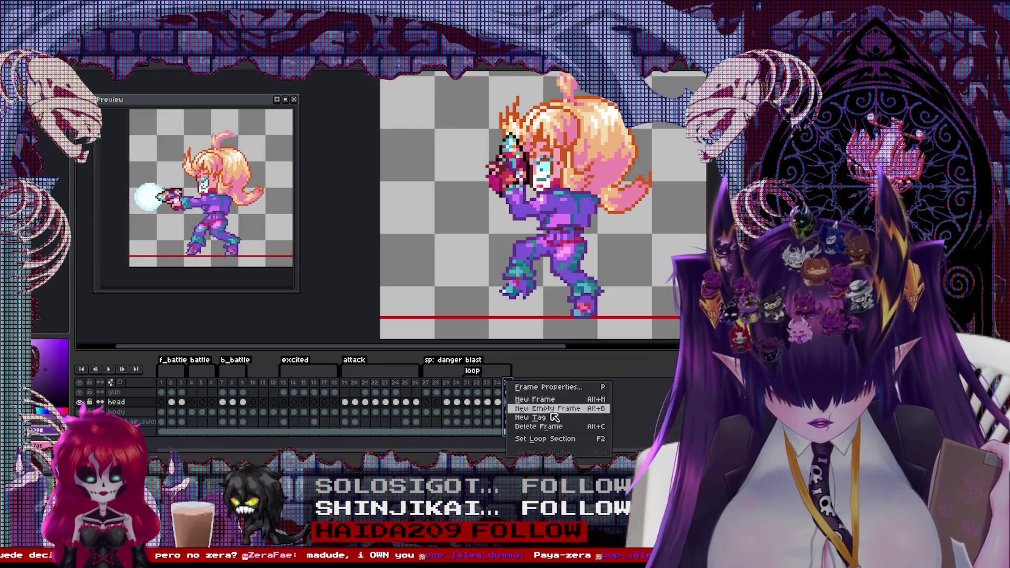
pyautogui.click(552, 428)
pyautogui.rightClick(502, 387)
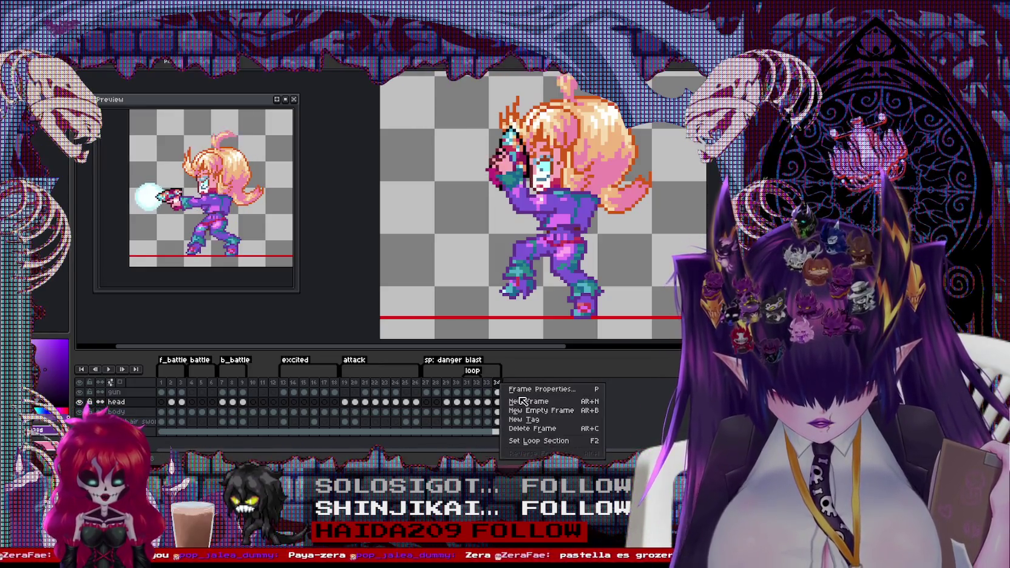
pyautogui.click(534, 408)
pyautogui.doubleClick(509, 384)
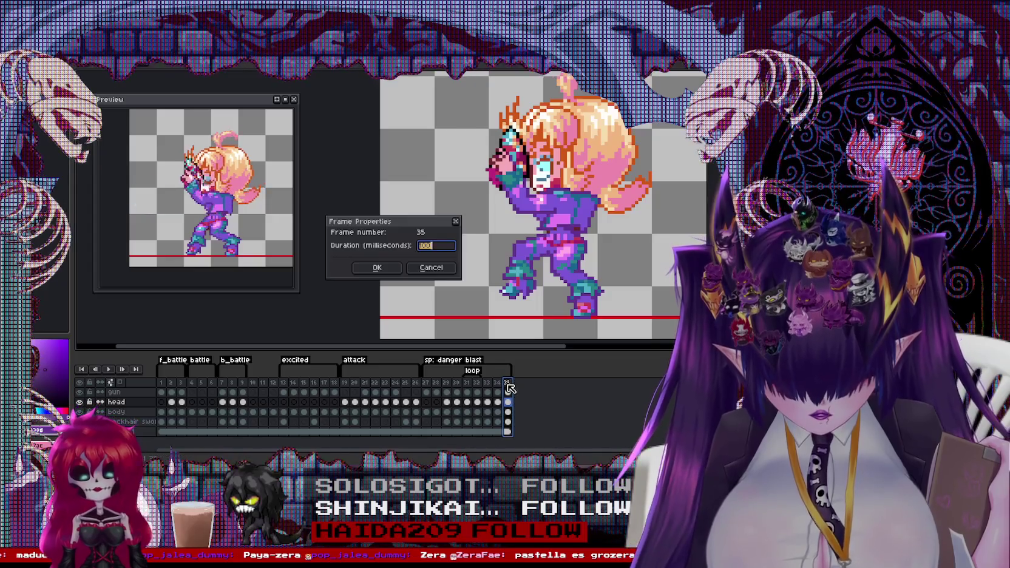
pyautogui.click(458, 224)
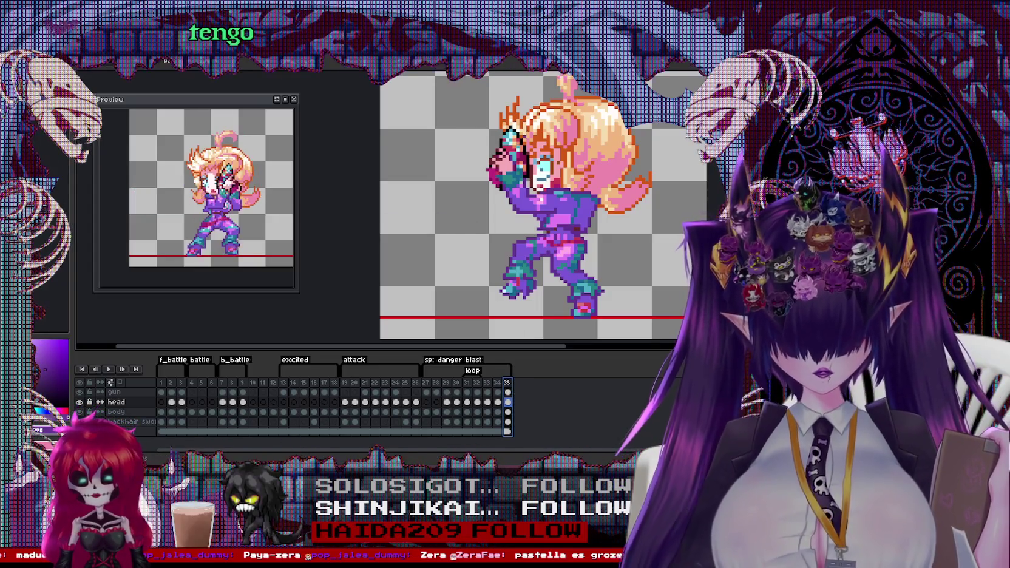
# Step: Select the head on frame 35 and nudge it two pixels right
pyautogui.moveTo(470, 100); pyautogui.dragTo(586, 233)
pyautogui.moveTo(518, 216); pyautogui.dragTo(511, 221)
pyautogui.press('Right')
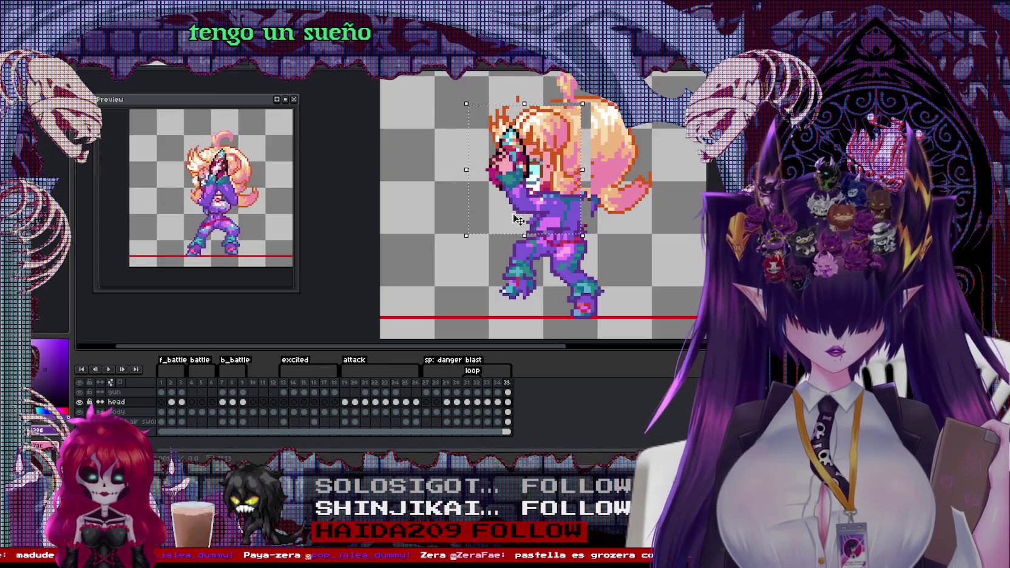
pyautogui.press('Right')
# Step: On the gun layer, select the gun and hand and nudge them one pixel left
pyautogui.press('Up')
pyautogui.moveTo(469, 126); pyautogui.dragTo(563, 238)
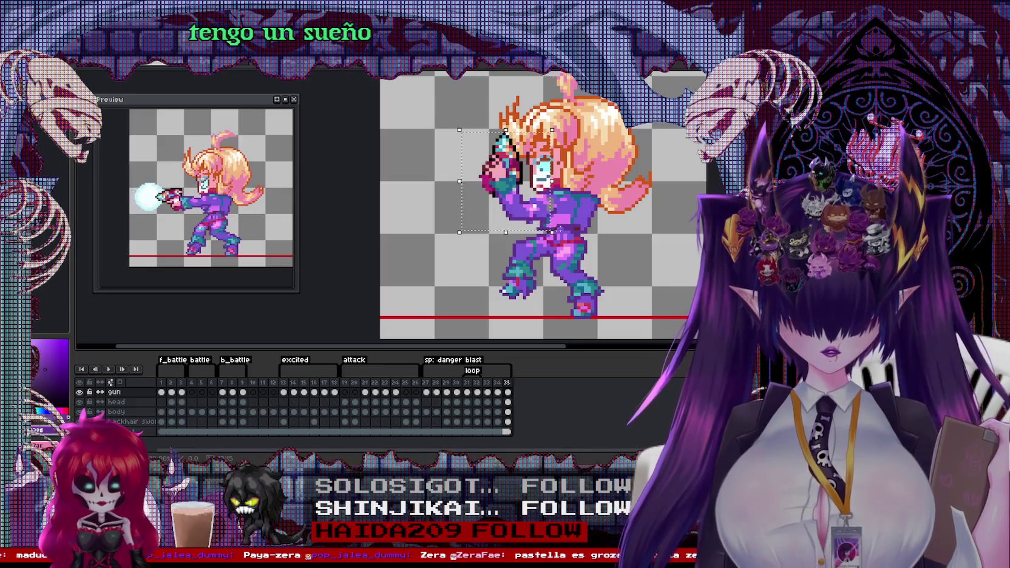
pyautogui.press('Left')
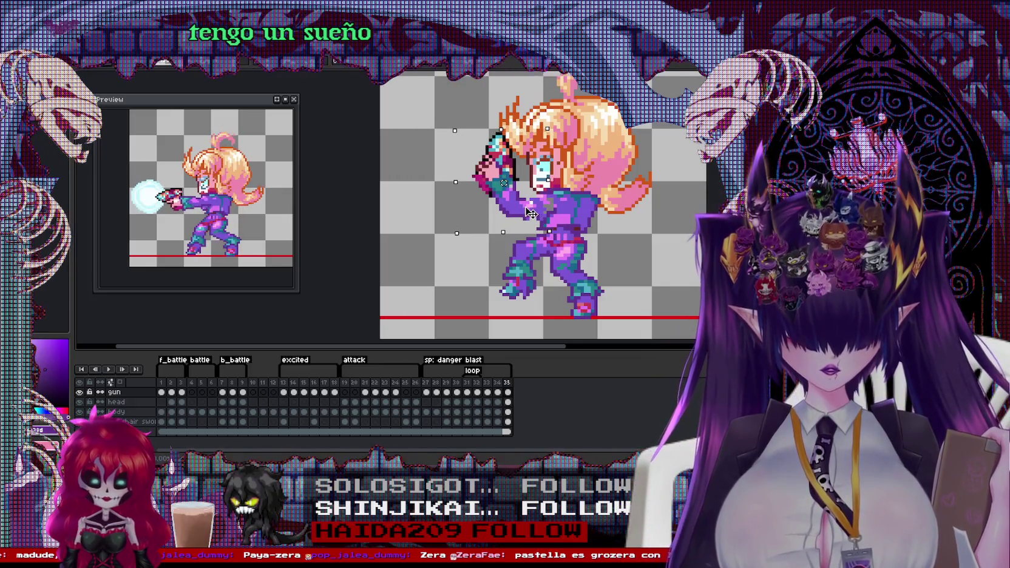
pyautogui.scroll(1, 504, 182)
# Step: Back on the head layer, reselect the head and shift it slightly left
pyautogui.press('Down')
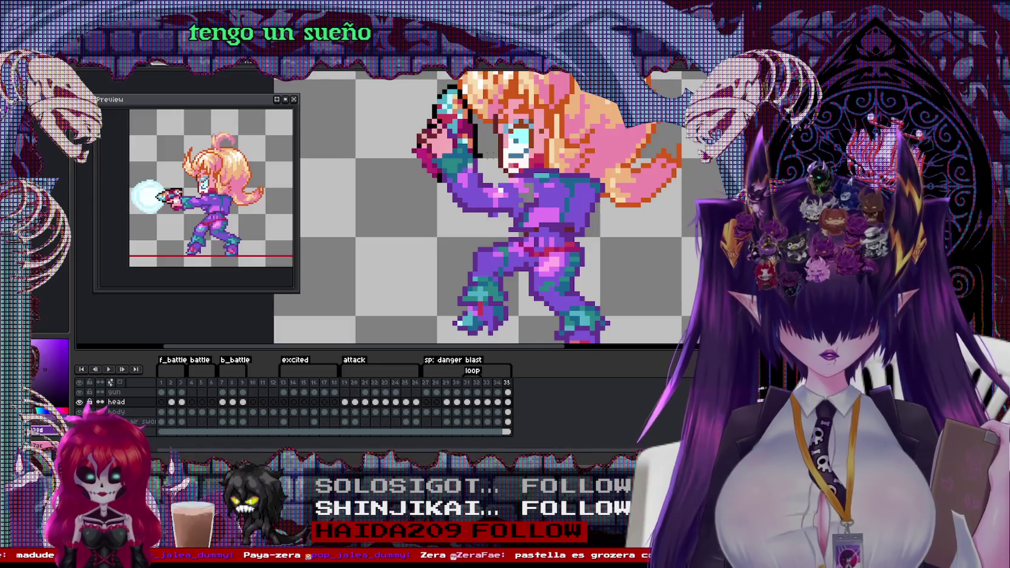
pyautogui.scroll(-2, 510, 160)
pyautogui.scroll(1, 509, 160)
pyautogui.moveTo(430, 111); pyautogui.dragTo(635, 289)
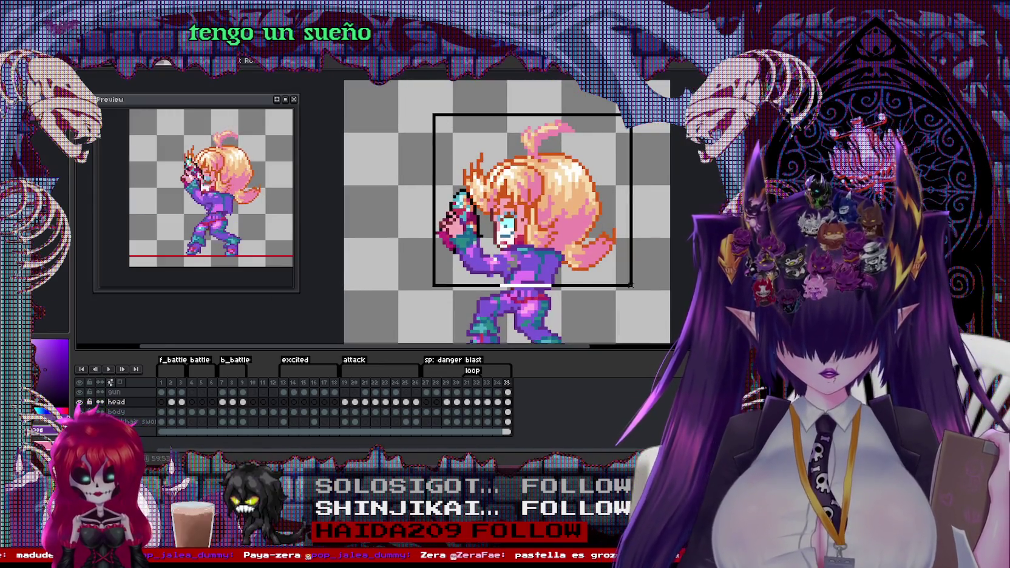
pyautogui.moveTo(552, 255); pyautogui.dragTo(544, 257)
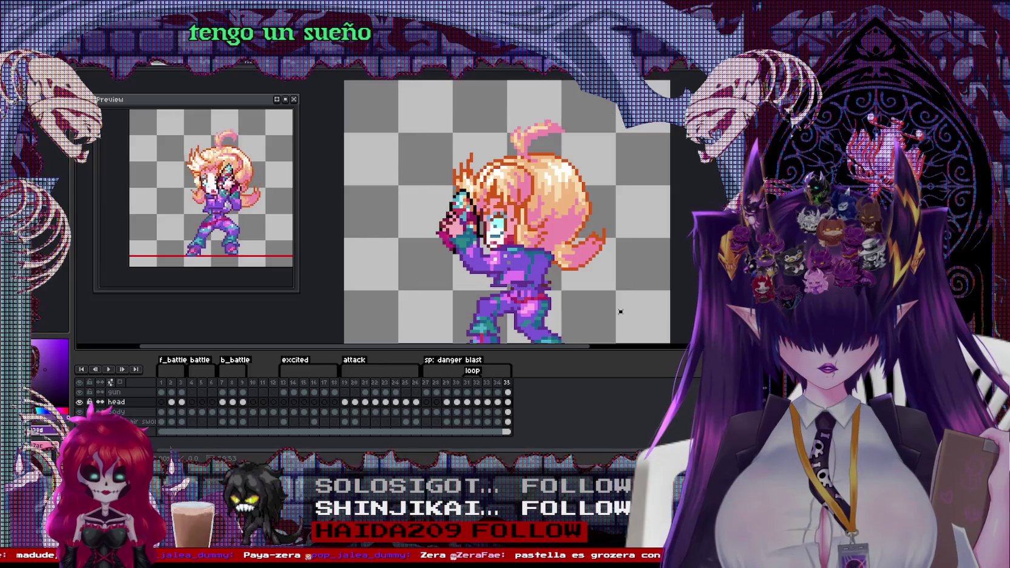
pyautogui.scroll(1, 545, 257)
pyautogui.moveTo(562, 312); pyautogui.dragTo(581, 312)
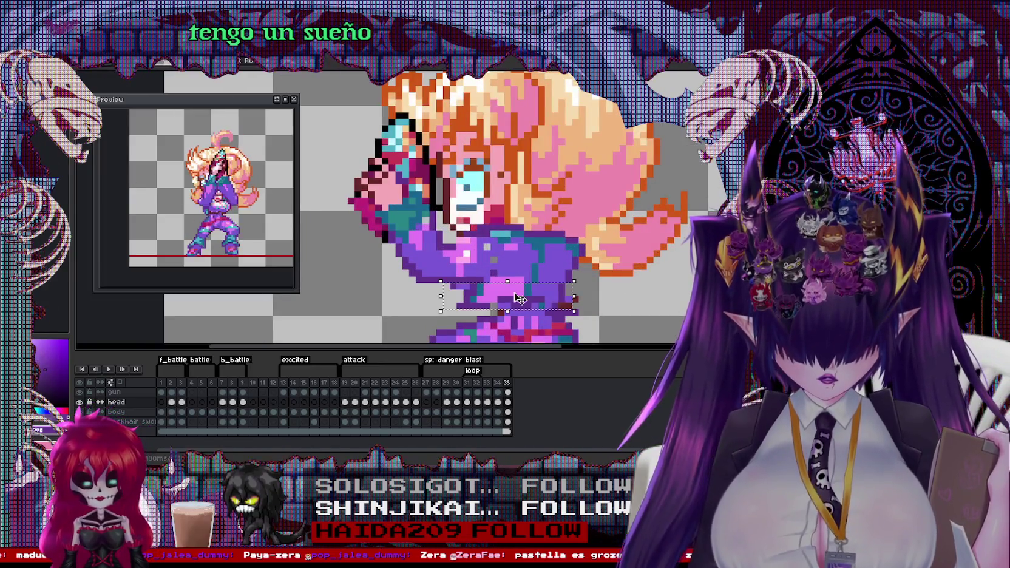
pyautogui.scroll(-1, 629, 274)
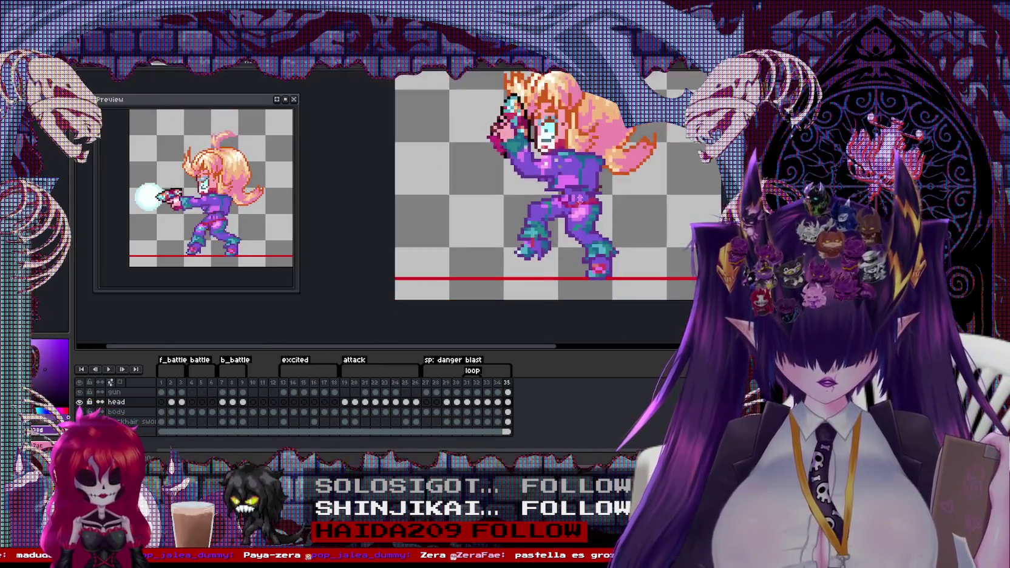
# Step: On the body layer, move the hips and legs one pixel down-left, then compare frames 28–29
pyautogui.click(237, 412)
pyautogui.scroll(1, 485, 212)
pyautogui.moveTo(452, 191)
pyautogui.mouseDown()
pyautogui.moveTo(525, 284)
pyautogui.moveTo(550, 296)
pyautogui.moveTo(509, 284)
pyautogui.mouseUp()
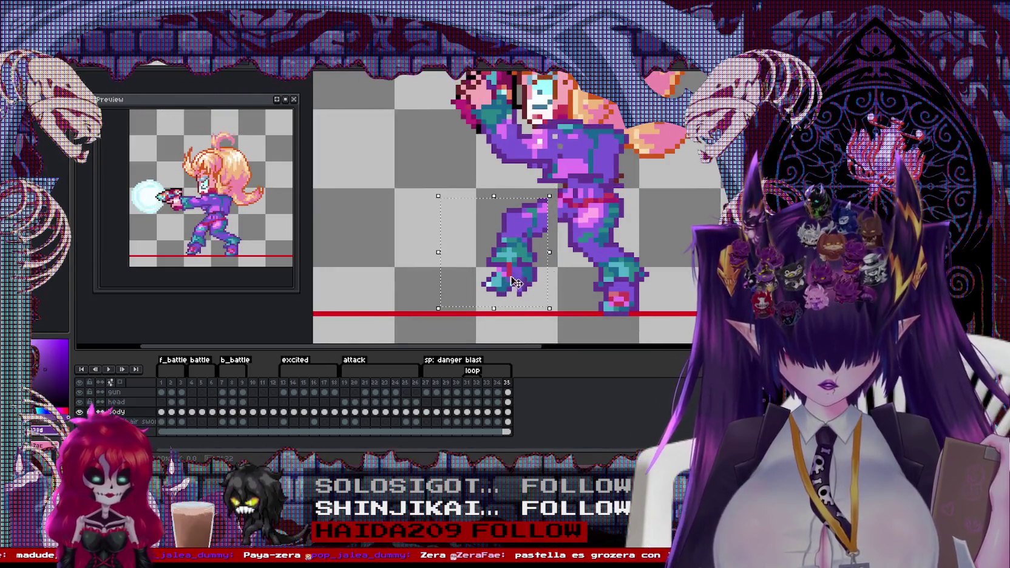
pyautogui.moveTo(550, 181); pyautogui.dragTo(646, 269)
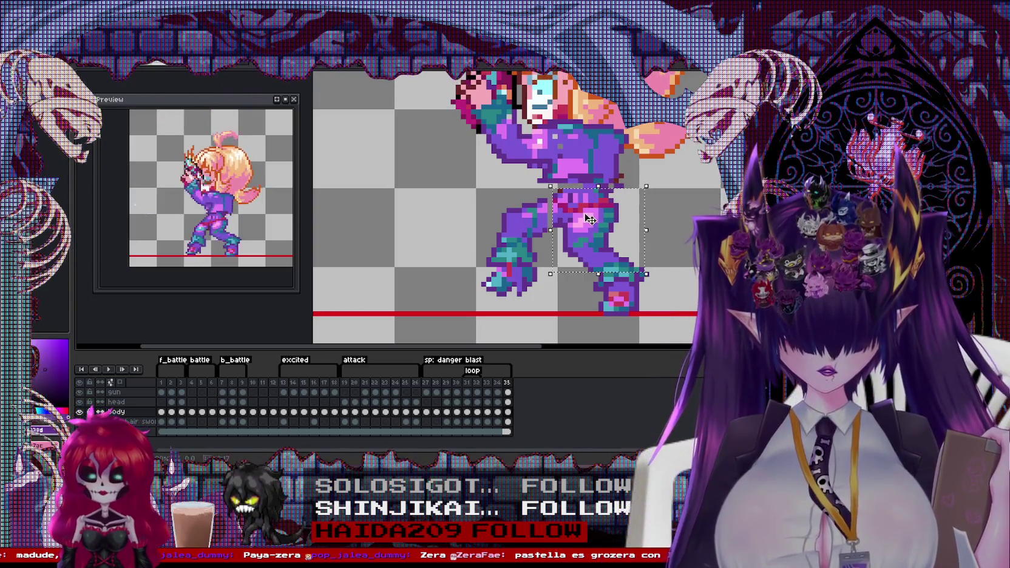
pyautogui.press('Left')
pyautogui.press('Down')
pyautogui.click(507, 383)
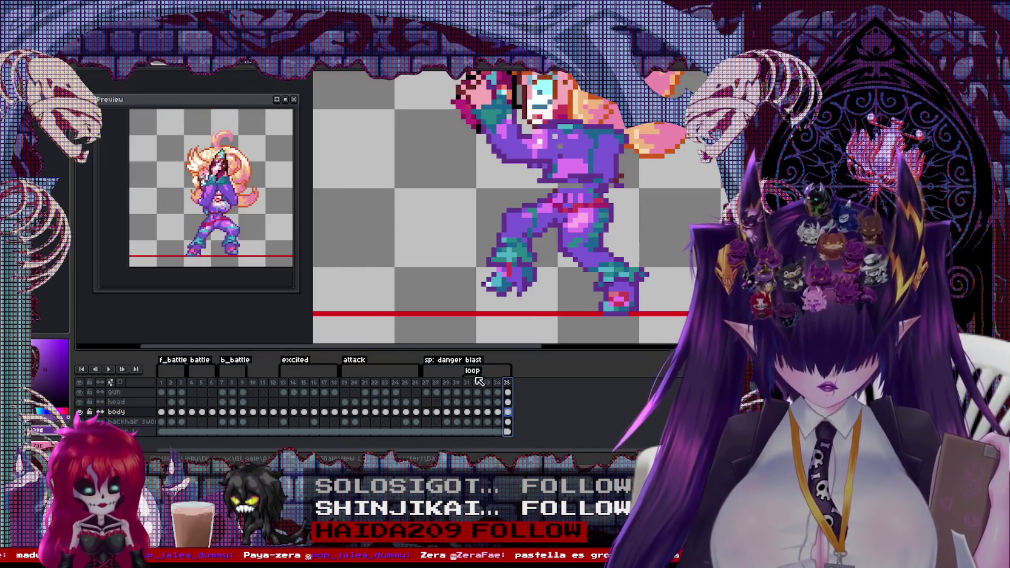
pyautogui.click(436, 382)
pyautogui.click(446, 382)
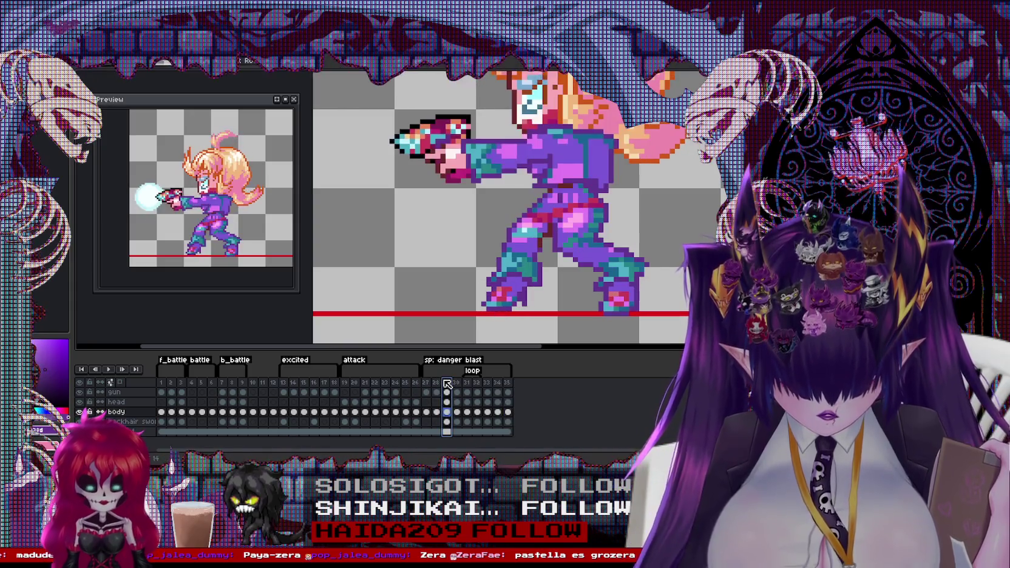
pyautogui.press('-')
pyautogui.press('-')
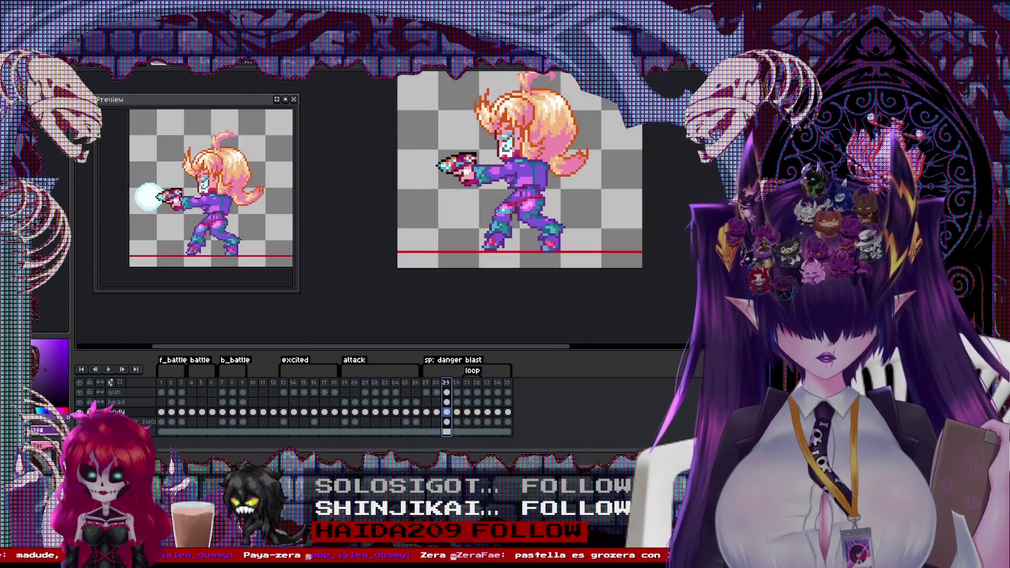
pyautogui.click(498, 383)
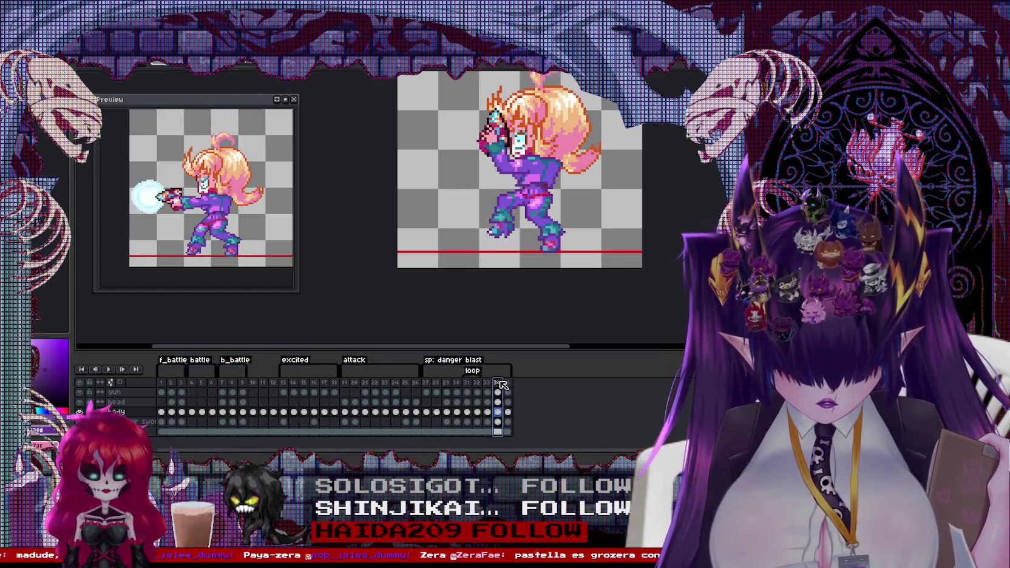
pyautogui.click(489, 383)
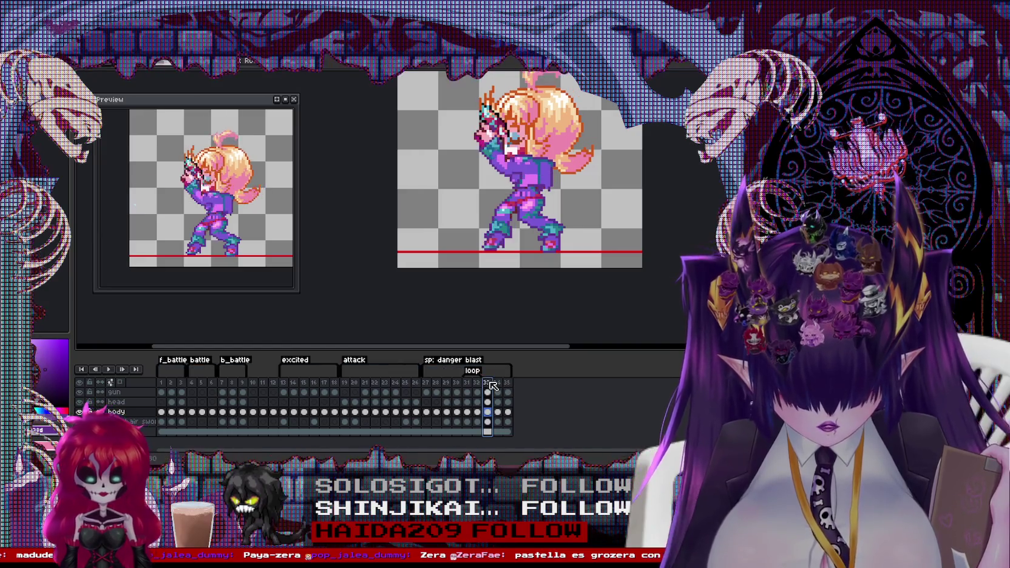
pyautogui.click(490, 389)
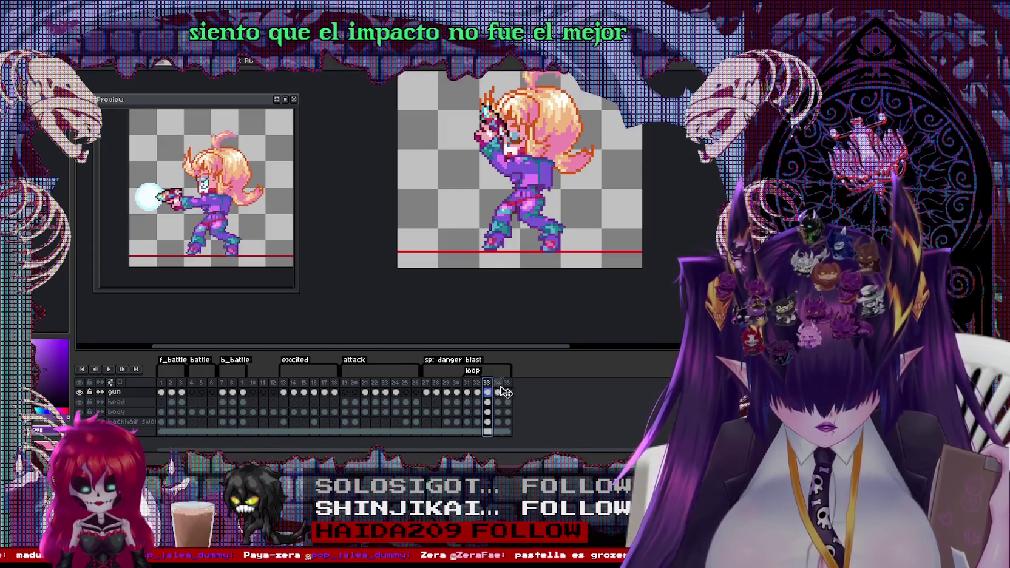
pyautogui.click(507, 383)
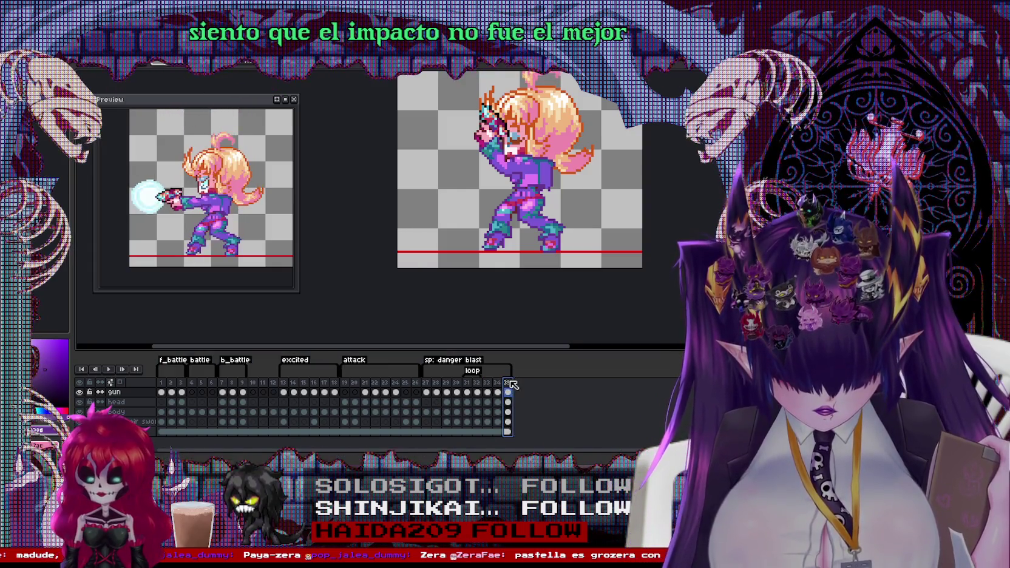
pyautogui.press('p')
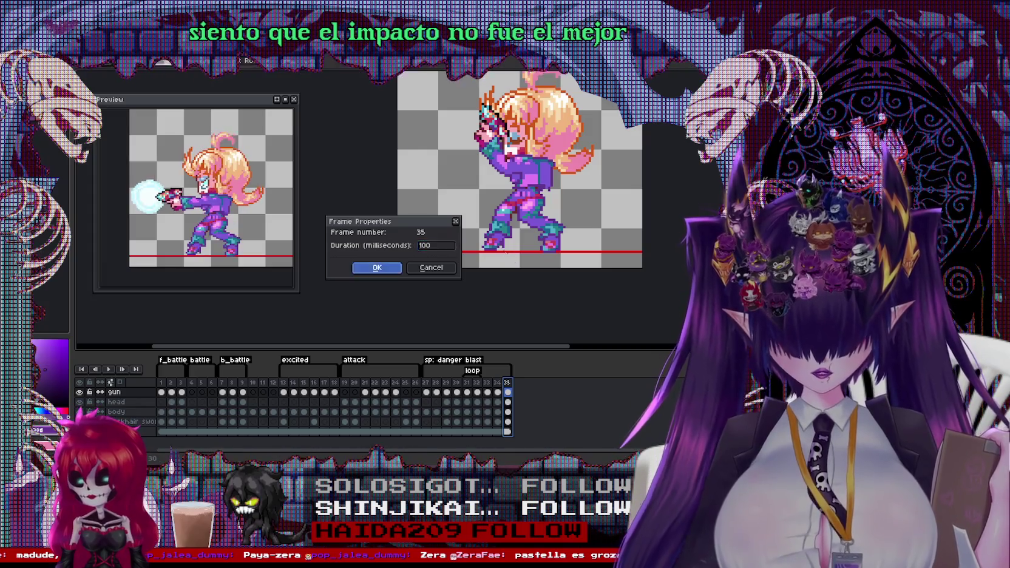
# Step: Close frame 35's settings unchanged and give frame 33 a 50 ms duration
pyautogui.click(377, 267)
pyautogui.doubleClick(488, 383)
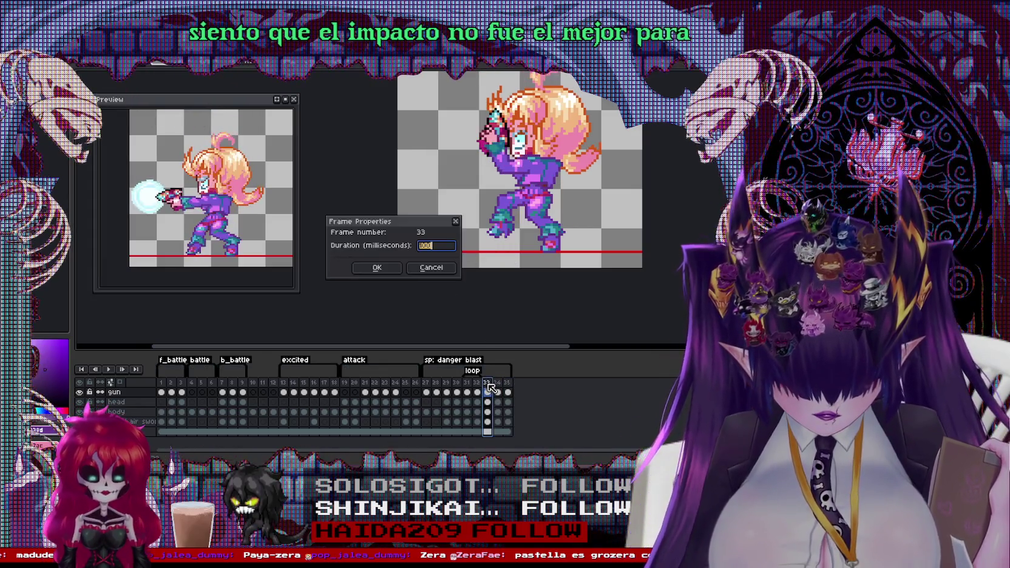
pyautogui.press('Return')
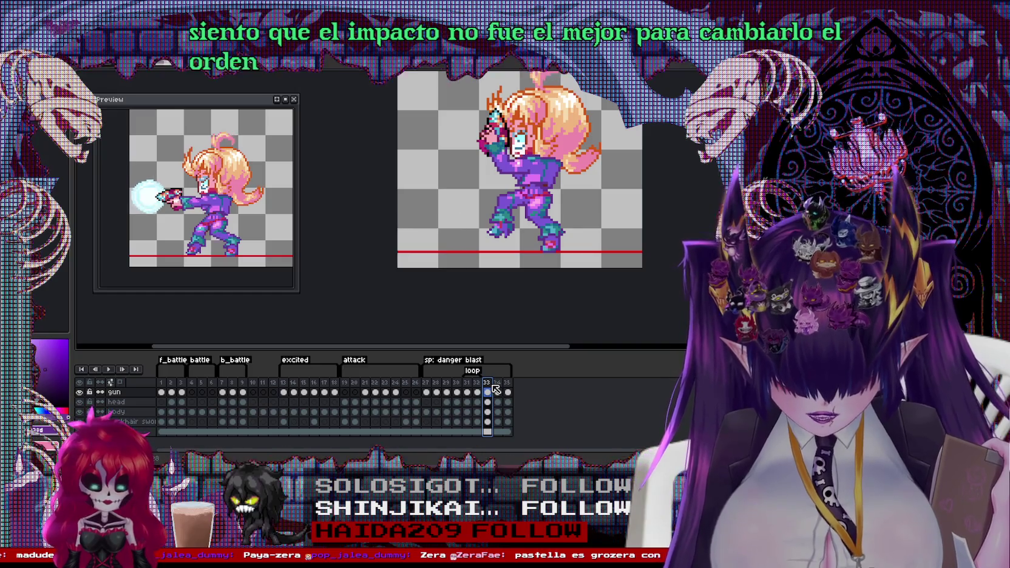
pyautogui.click(508, 402)
pyautogui.scroll(2, 516, 183)
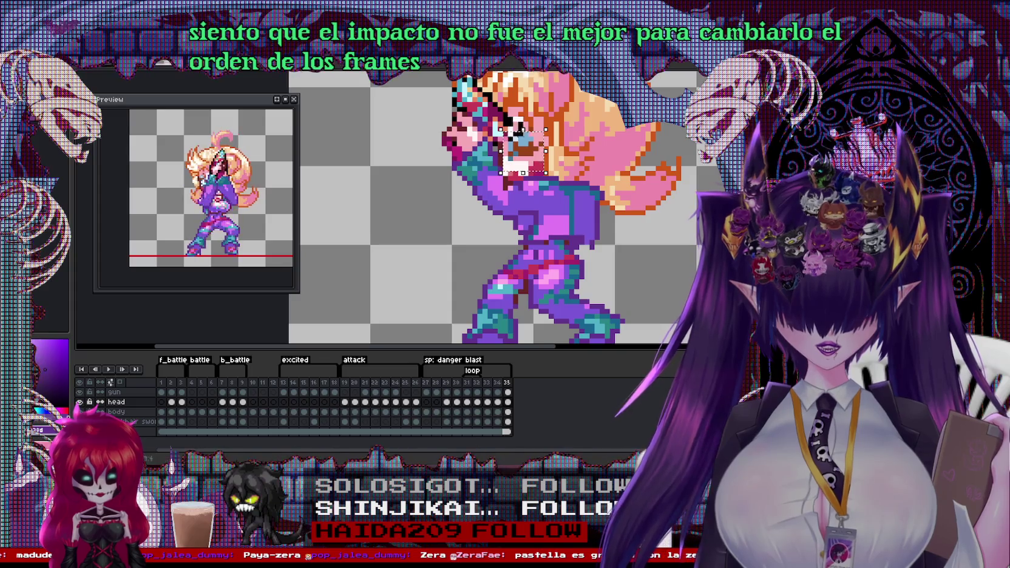
# Step: Shift the head right on frame 33 and drag frame 35's gun arm slightly down-left
pyautogui.click(487, 383)
pyautogui.press('Right')
pyautogui.press('Right')
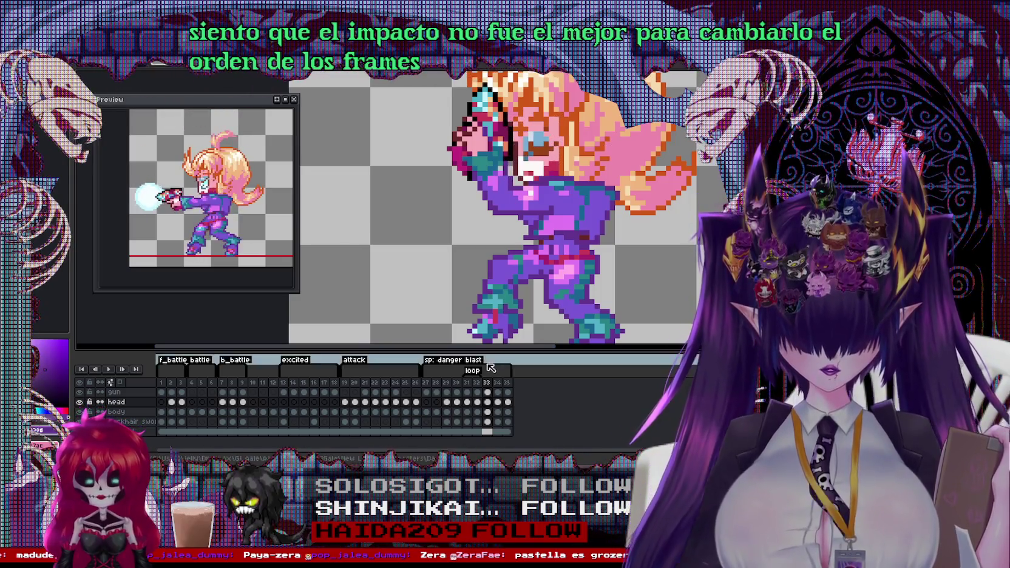
pyautogui.click(498, 382)
pyautogui.click(509, 391)
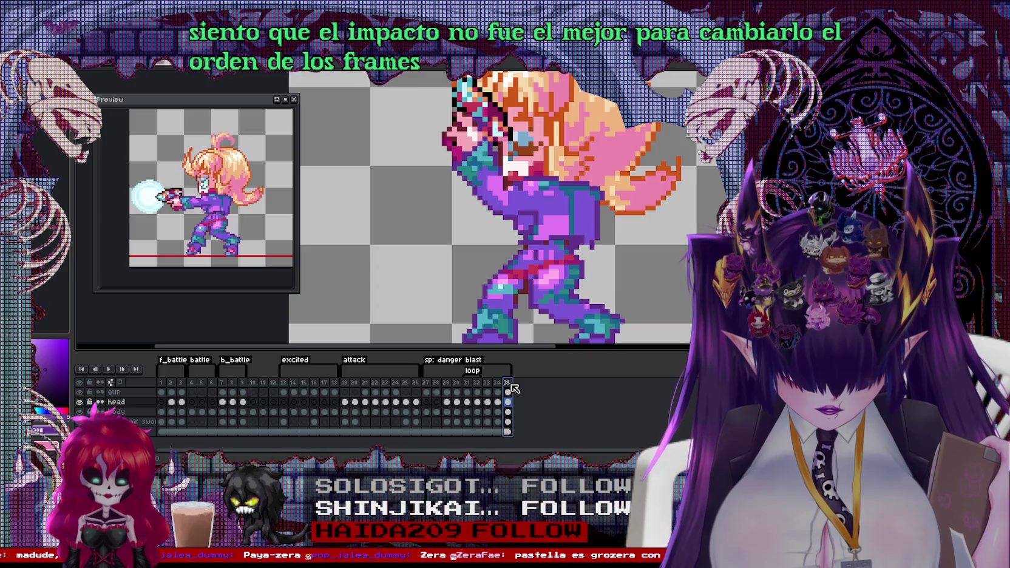
pyautogui.scroll(-1, 498, 201)
pyautogui.moveTo(440, 128)
pyautogui.mouseDown()
pyautogui.moveTo(522, 227)
pyautogui.moveTo(507, 218)
pyautogui.mouseUp()
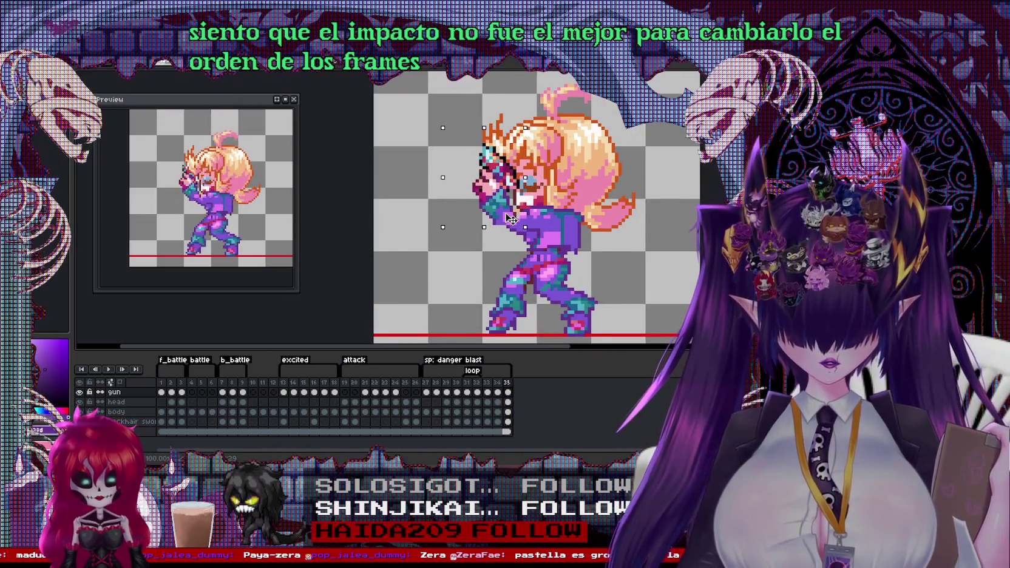
pyautogui.scroll(2, 507, 218)
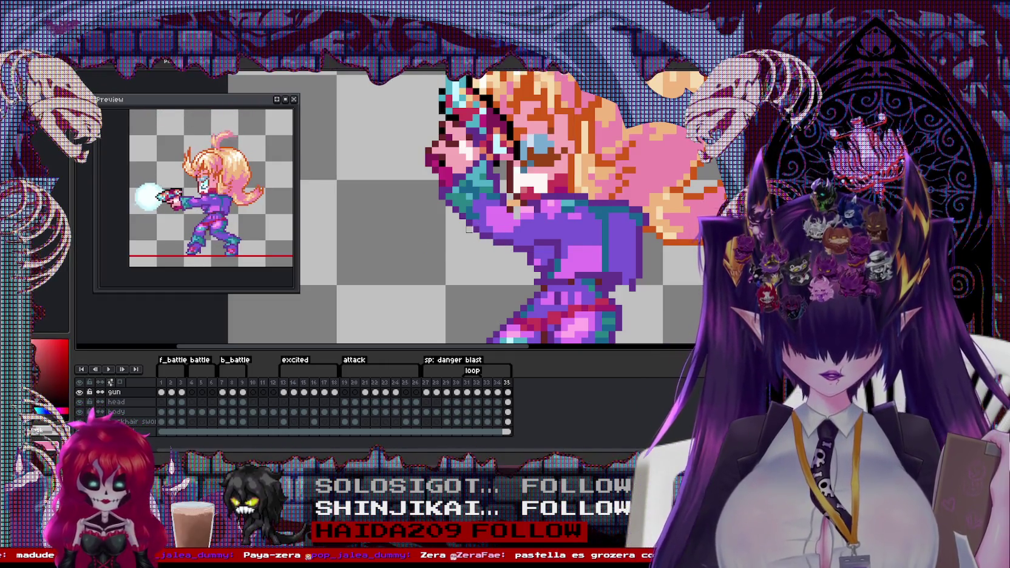
# Step: Compare with frame 29, select the face on frame 34, carry it to frame 35, then deselect and zoom out
pyautogui.click(447, 383)
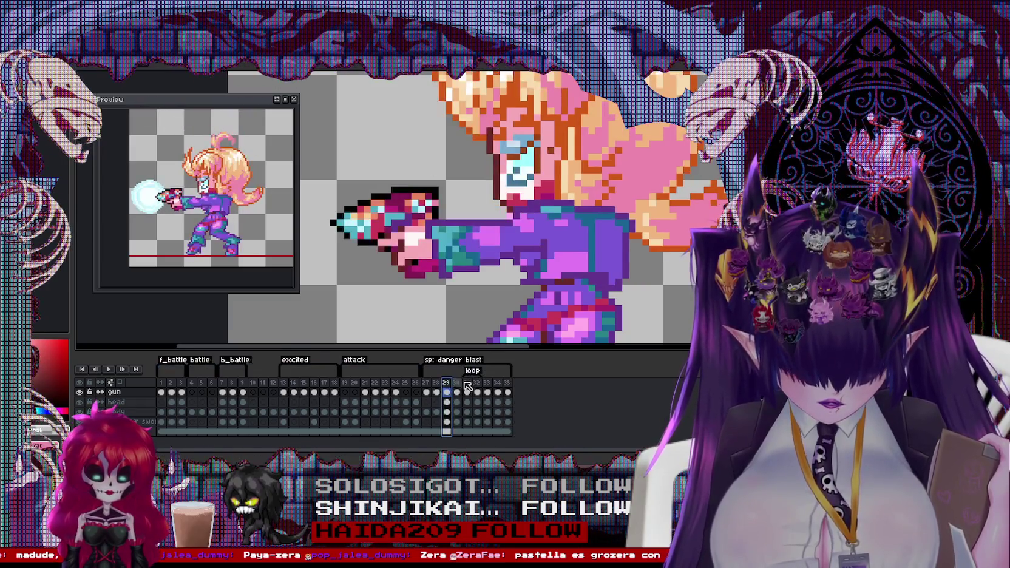
pyautogui.click(486, 382)
pyautogui.click(496, 402)
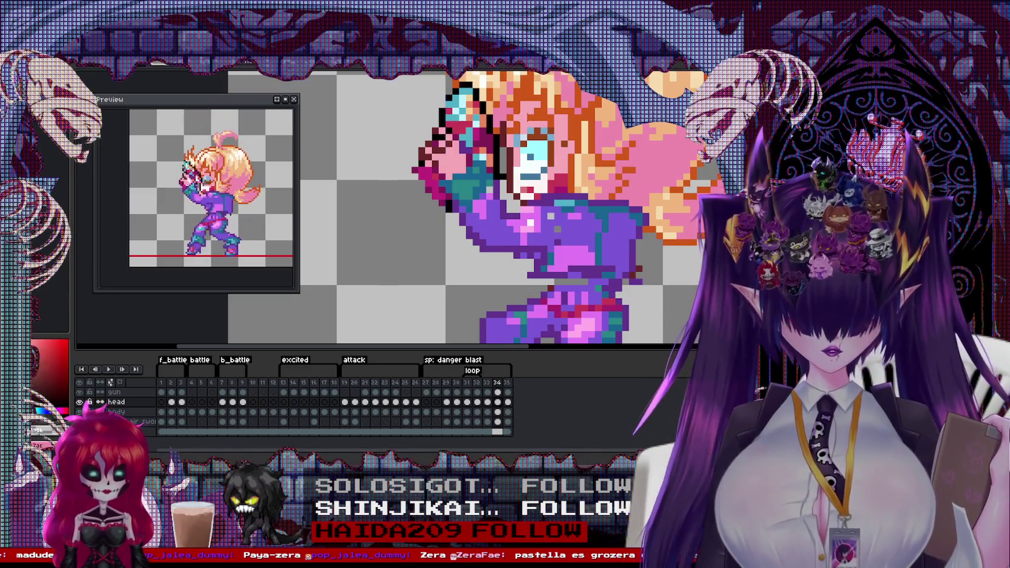
pyautogui.moveTo(512, 119); pyautogui.dragTo(575, 200)
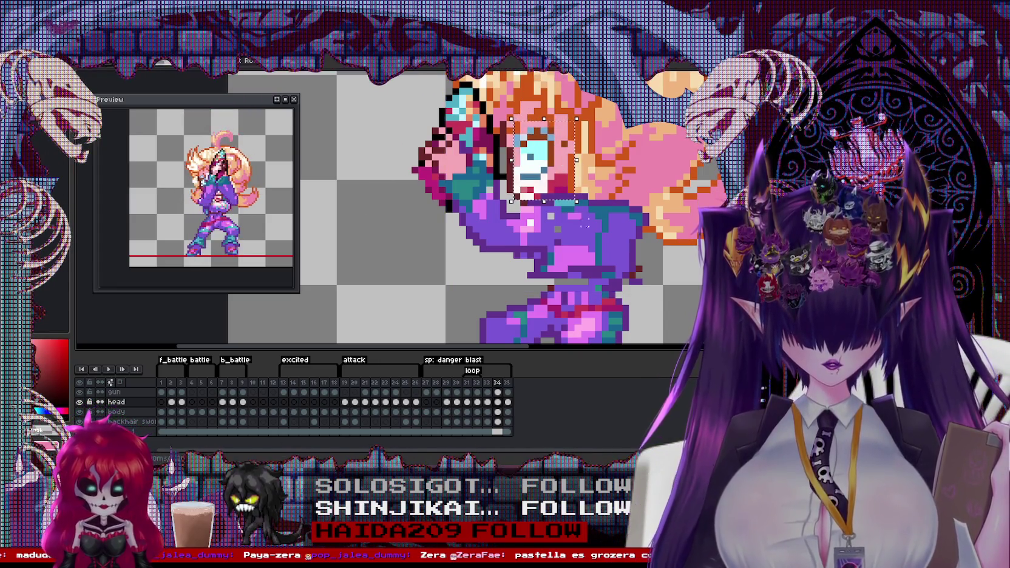
pyautogui.press('.')
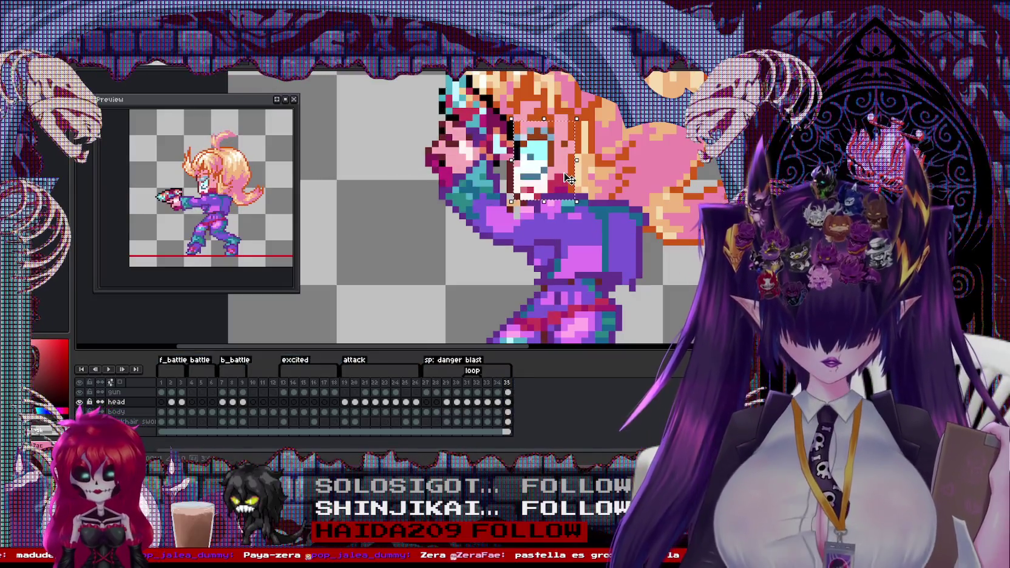
pyautogui.hotkey('ctrl', 'd')
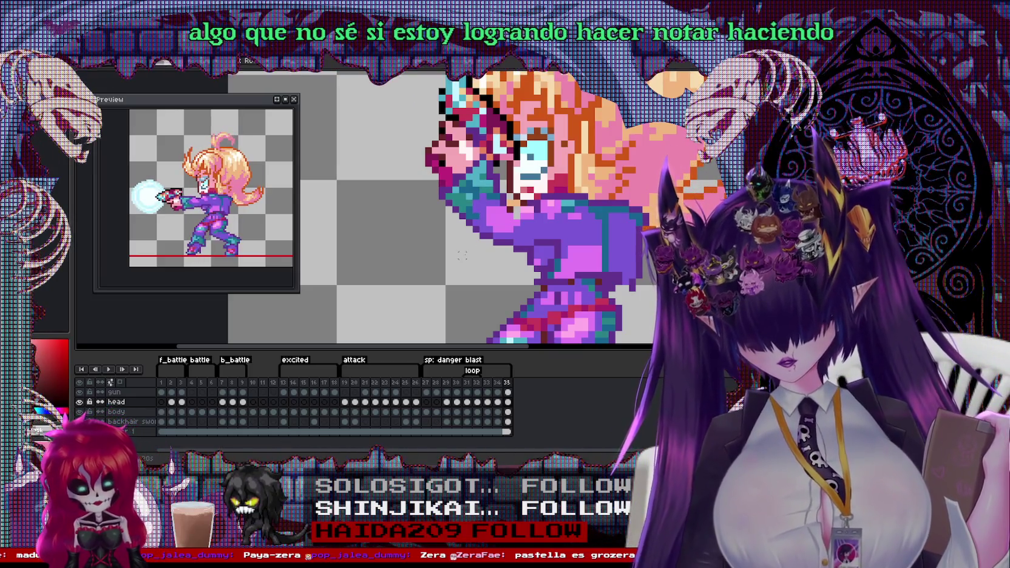
pyautogui.press('-')
pyautogui.press('-')
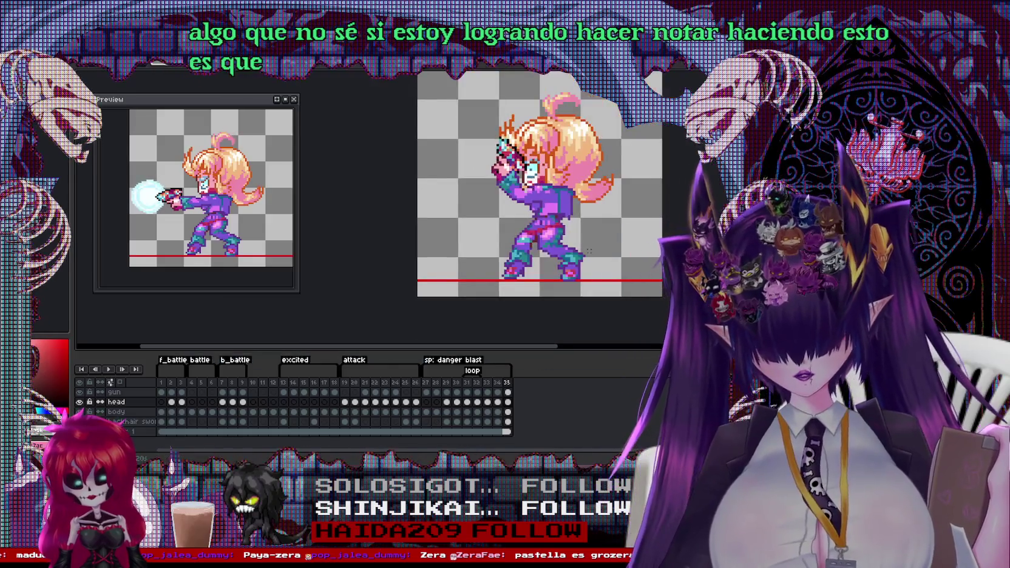
pyautogui.click(254, 383)
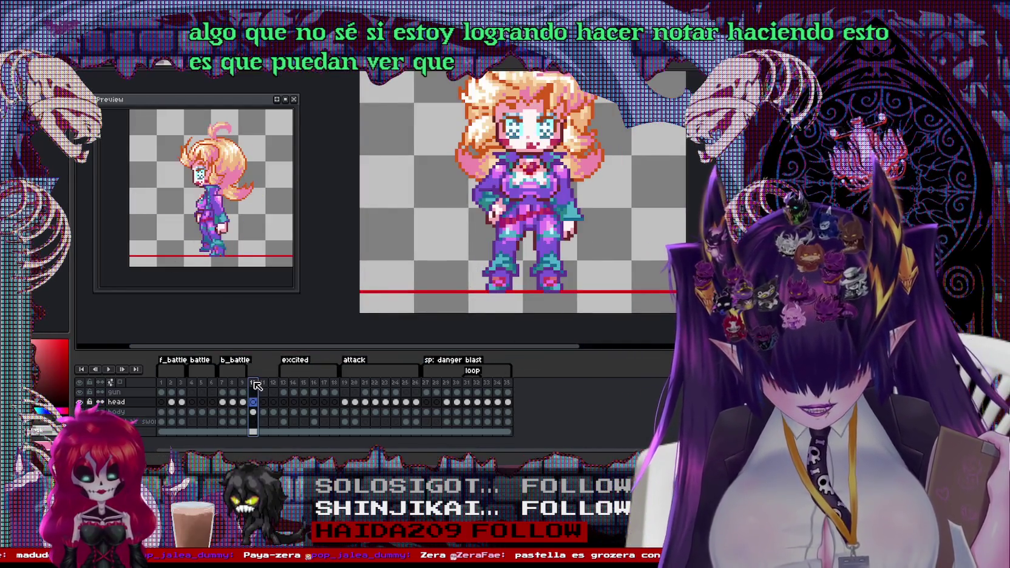
pyautogui.moveTo(254, 383)
pyautogui.mouseDown()
pyautogui.moveTo(335, 385)
pyautogui.moveTo(305, 389)
pyautogui.mouseUp()
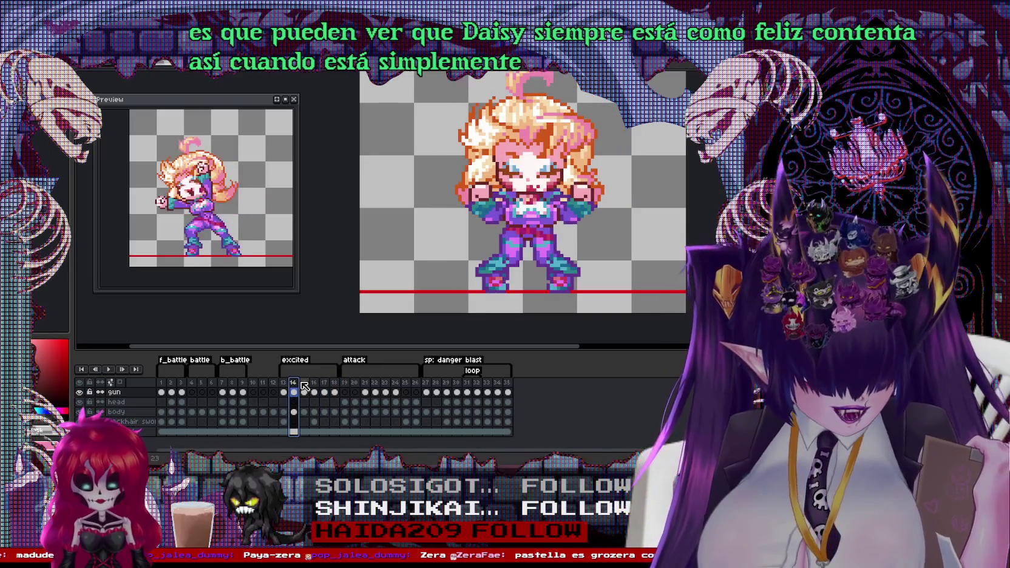
pyautogui.moveTo(263, 384); pyautogui.dragTo(171, 387)
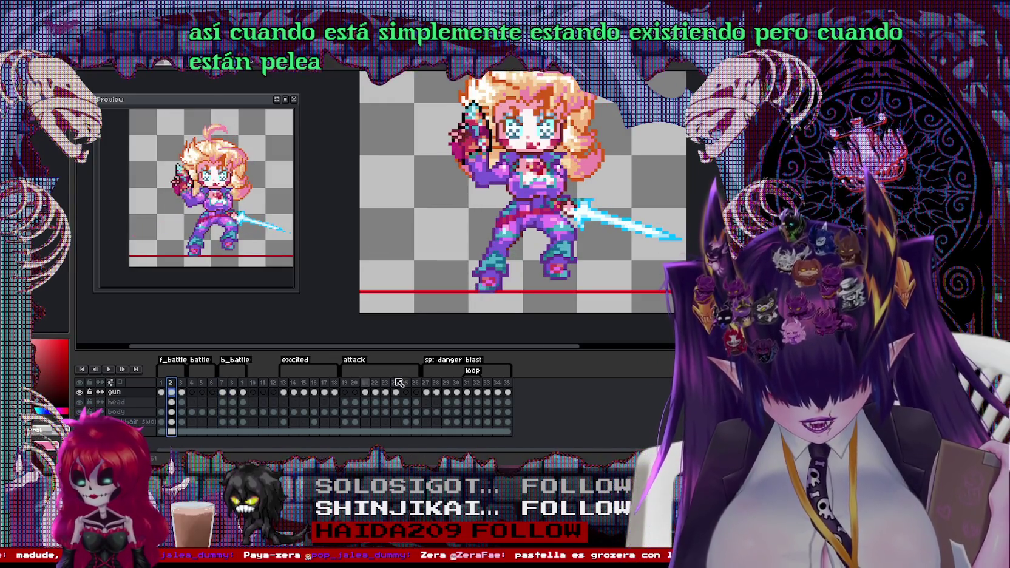
pyautogui.doubleClick(471, 371)
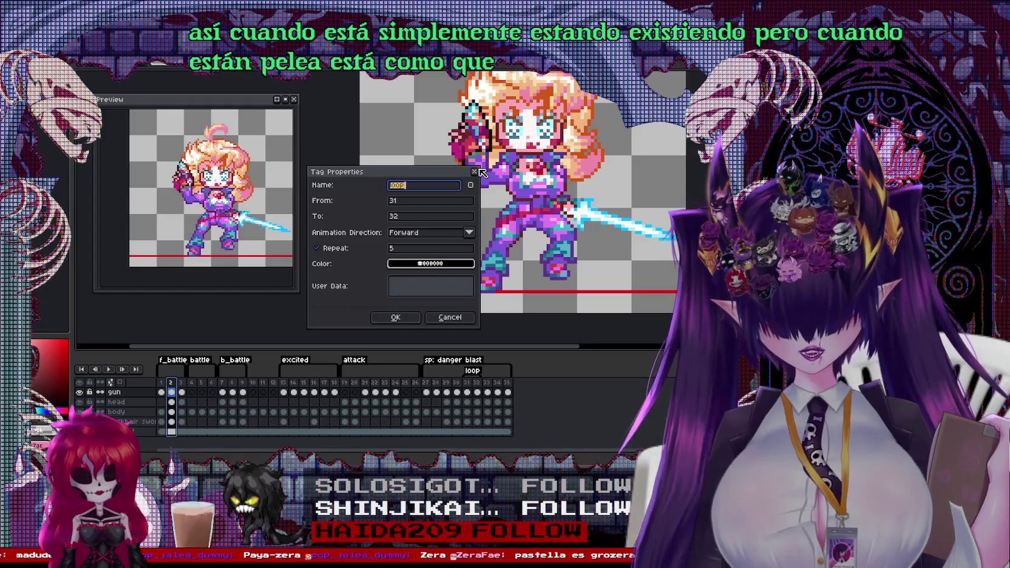
pyautogui.click(450, 316)
pyautogui.click(436, 384)
pyautogui.moveTo(428, 386)
pyautogui.mouseDown()
pyautogui.moveTo(402, 386)
pyautogui.moveTo(437, 384)
pyautogui.mouseUp()
pyautogui.click(446, 391)
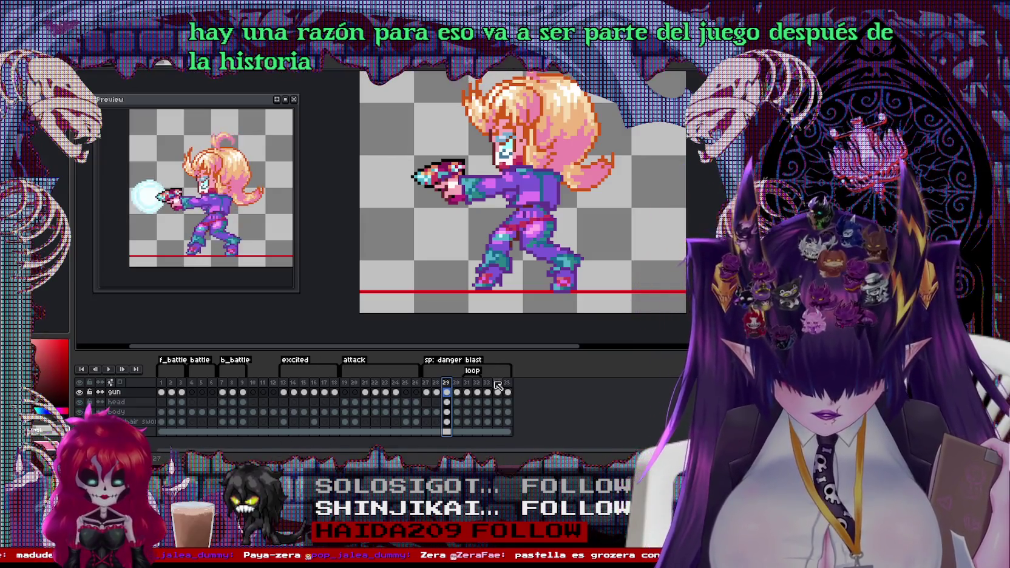
# Step: Scrub to frame 33, then alternate between frames 33, 34 and 35, settling on 35
pyautogui.moveTo(498, 385); pyautogui.dragTo(488, 388)
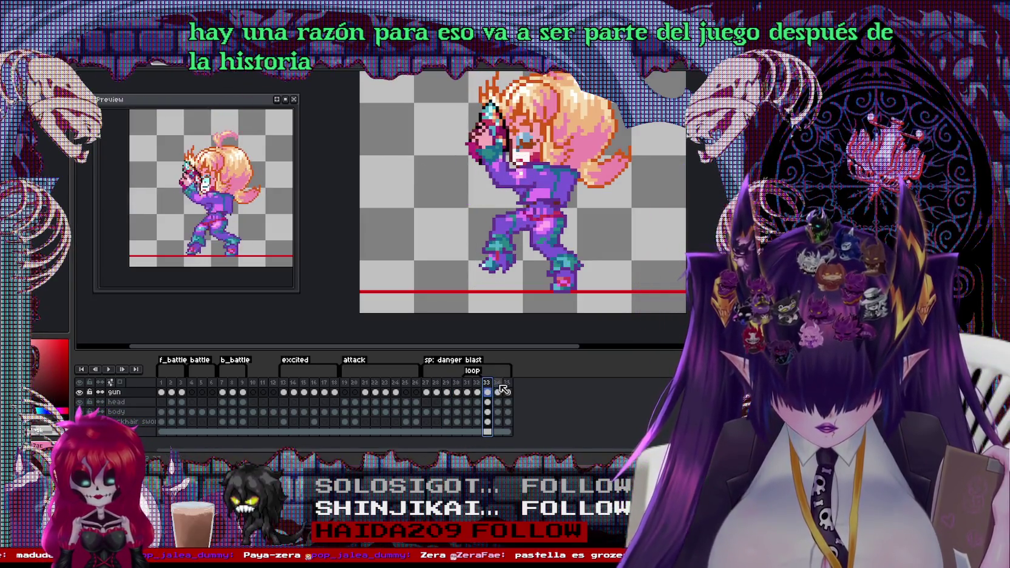
pyautogui.click(499, 391)
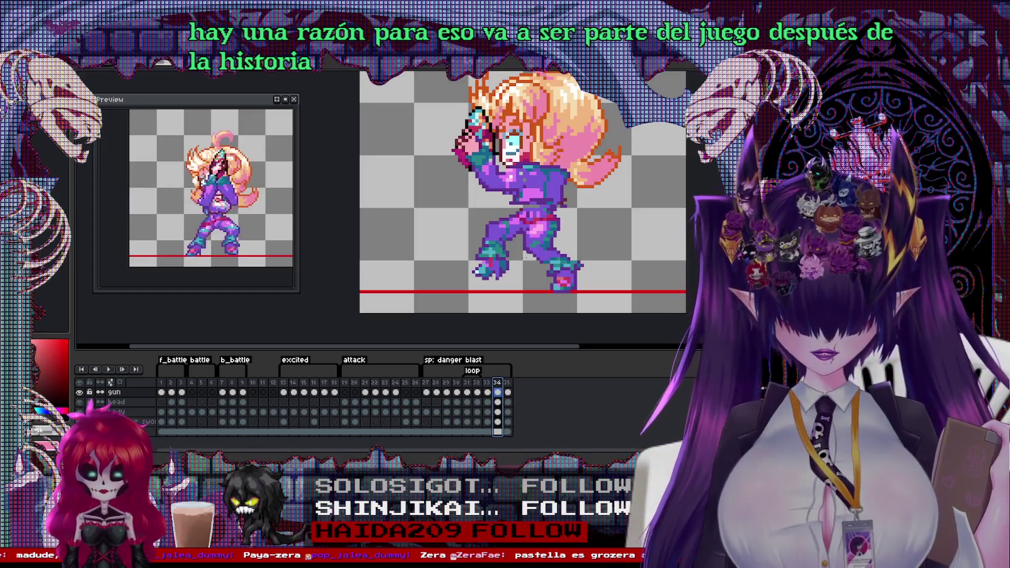
pyautogui.click(490, 384)
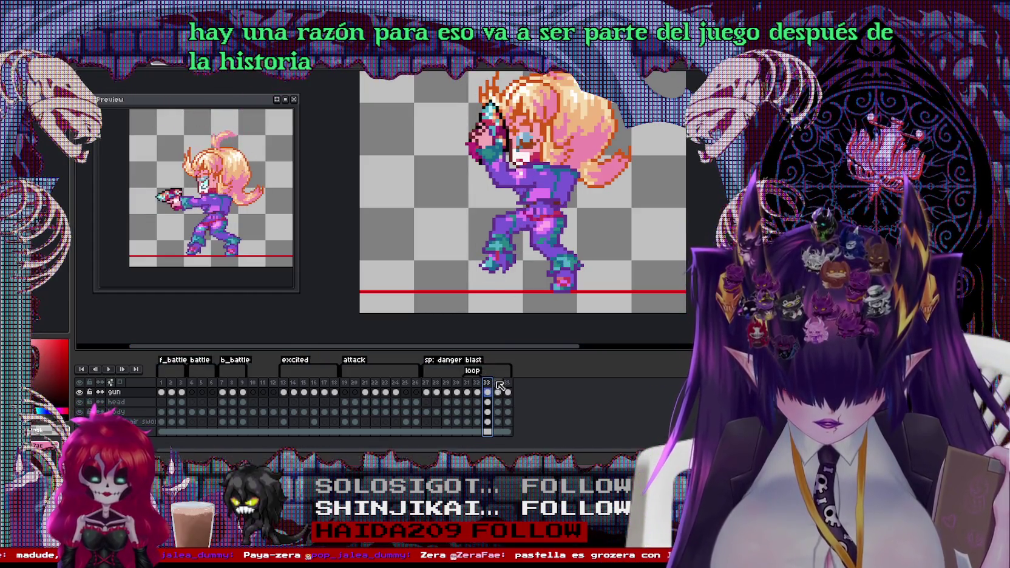
pyautogui.click(499, 384)
pyautogui.click(509, 388)
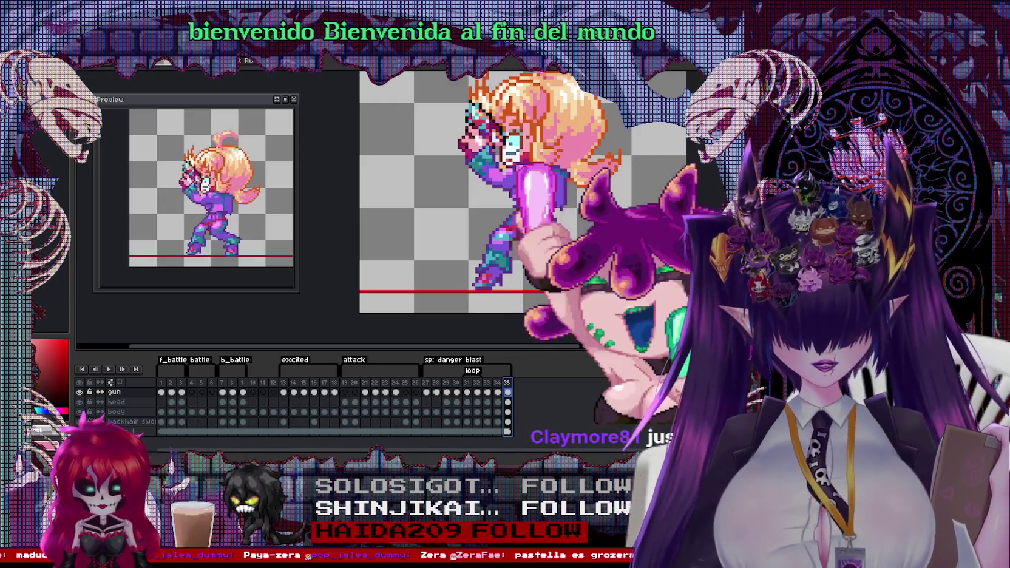
pyautogui.click(499, 383)
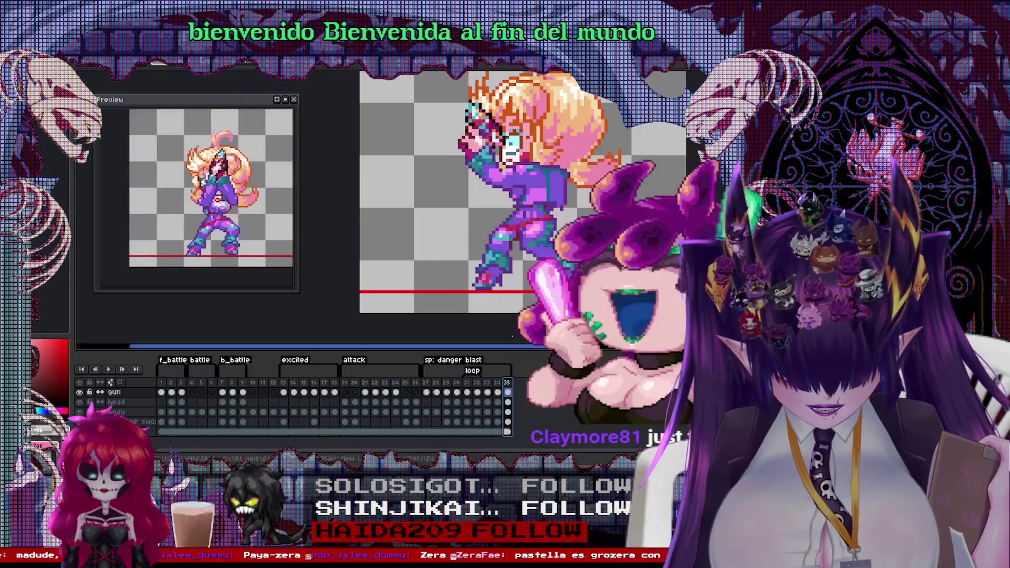
pyautogui.click(506, 383)
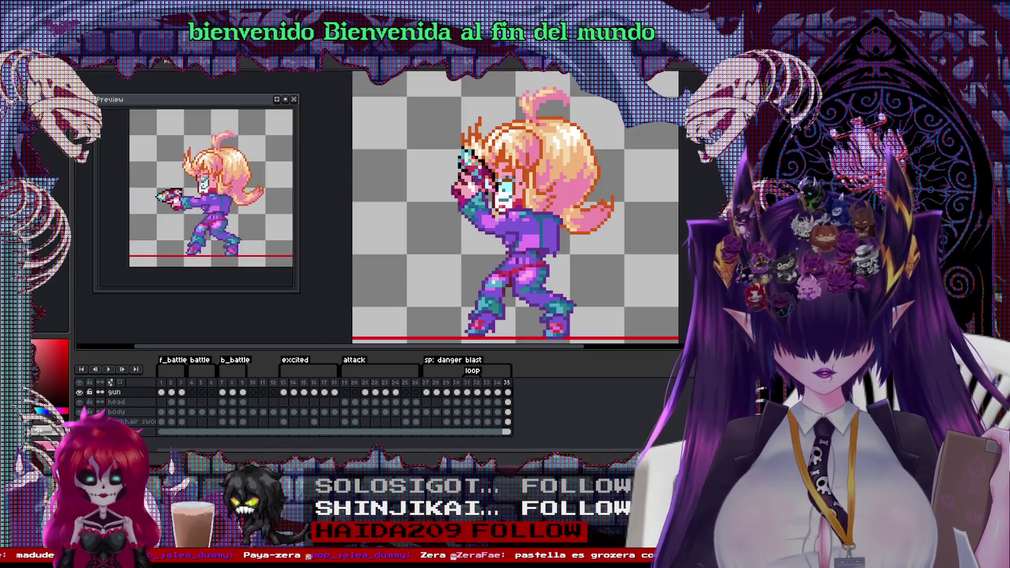
# Step: On frame 35, nudge the gun arm and then the head a pixel left and down
pyautogui.moveTo(516, 235); pyautogui.dragTo(510, 238)
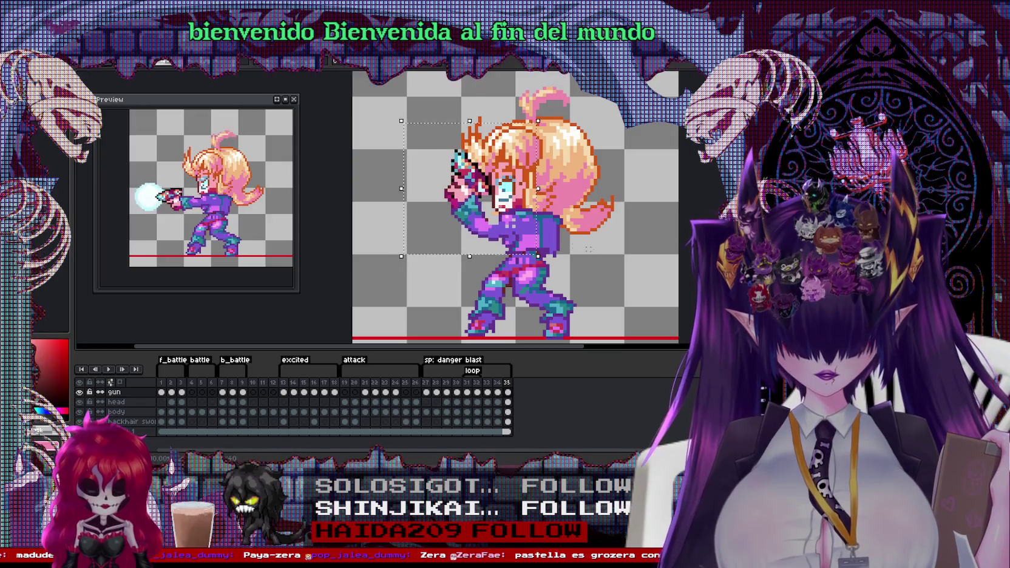
pyautogui.press('Down')
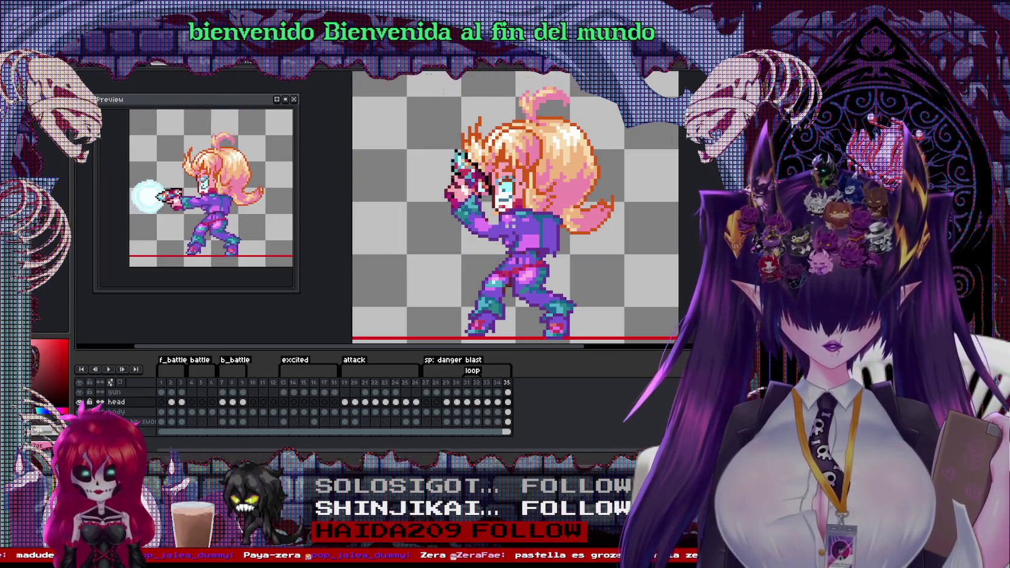
pyautogui.moveTo(438, 73); pyautogui.dragTo(613, 227)
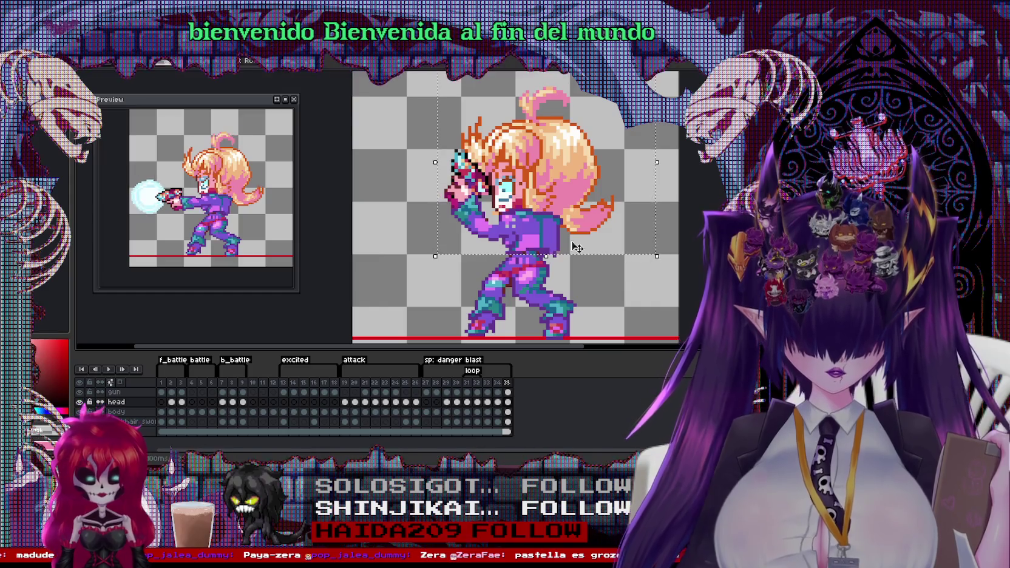
pyautogui.moveTo(548, 218); pyautogui.dragTo(537, 224)
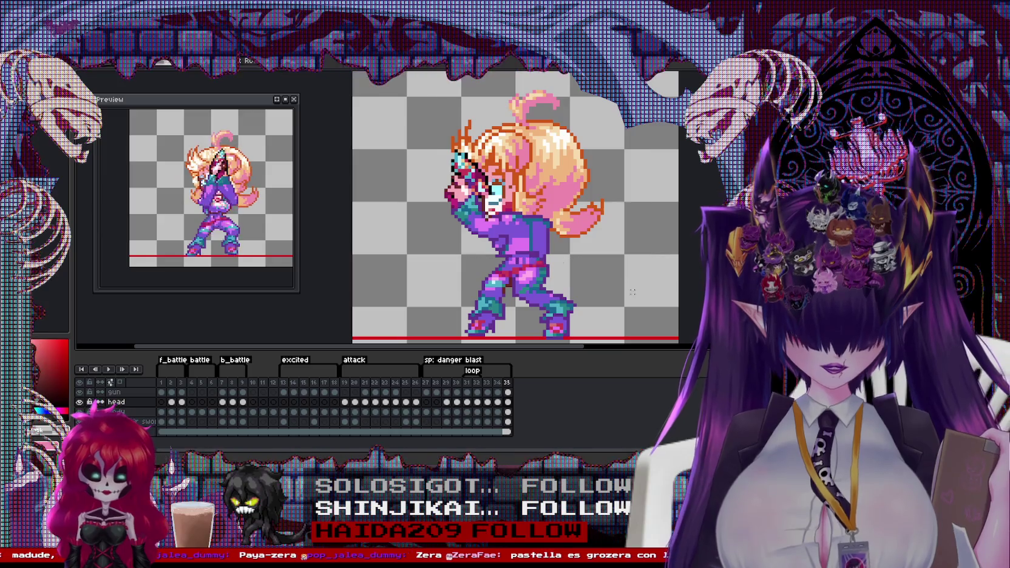
# Step: After checking frame 34, move the gun pixels a little left and down and commit
pyautogui.click(497, 383)
pyautogui.click(508, 384)
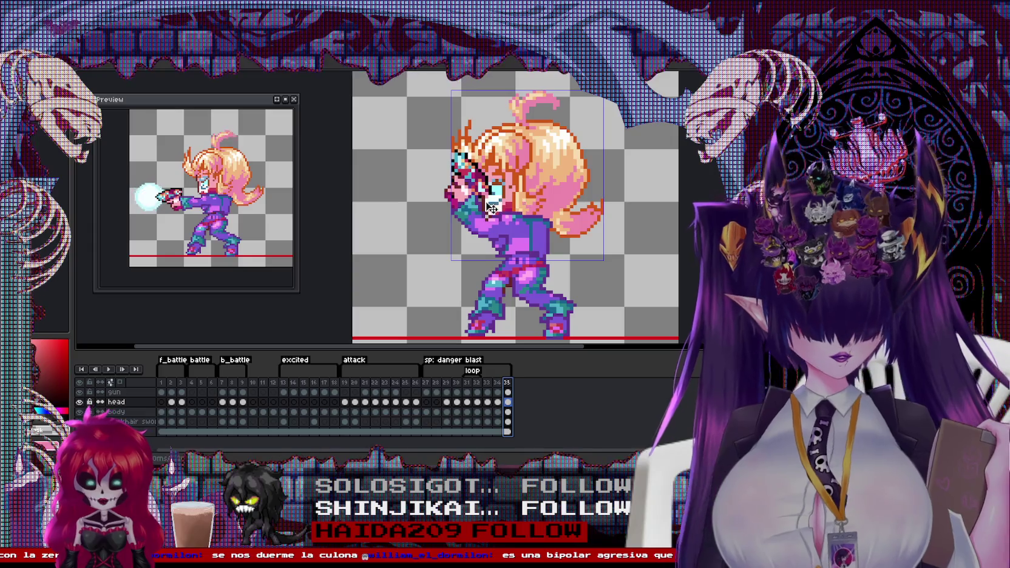
pyautogui.keyDown('ctrl'); pyautogui.click(529, 250); pyautogui.keyUp('ctrl')
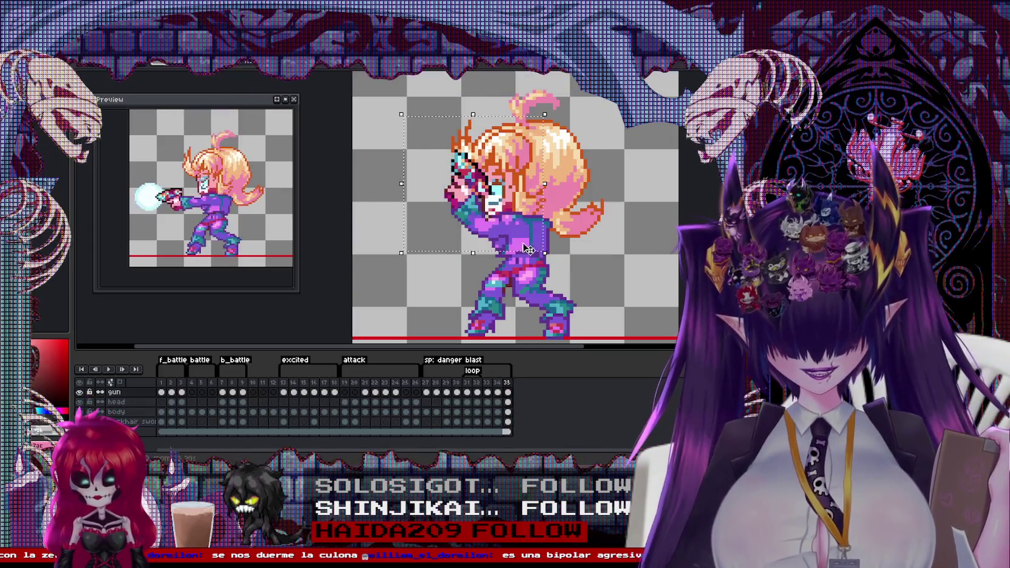
pyautogui.moveTo(526, 248); pyautogui.dragTo(522, 251)
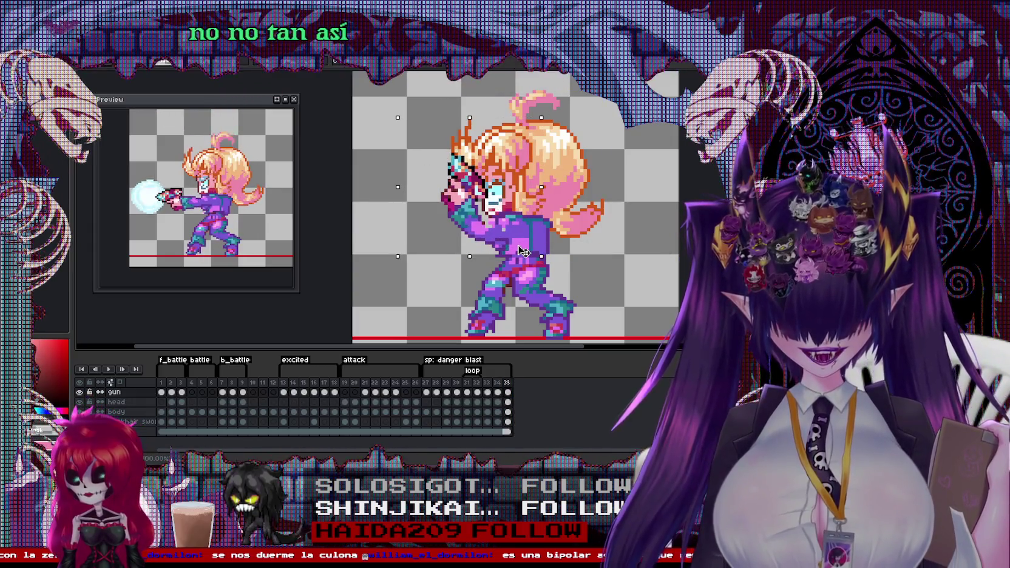
pyautogui.press('Return')
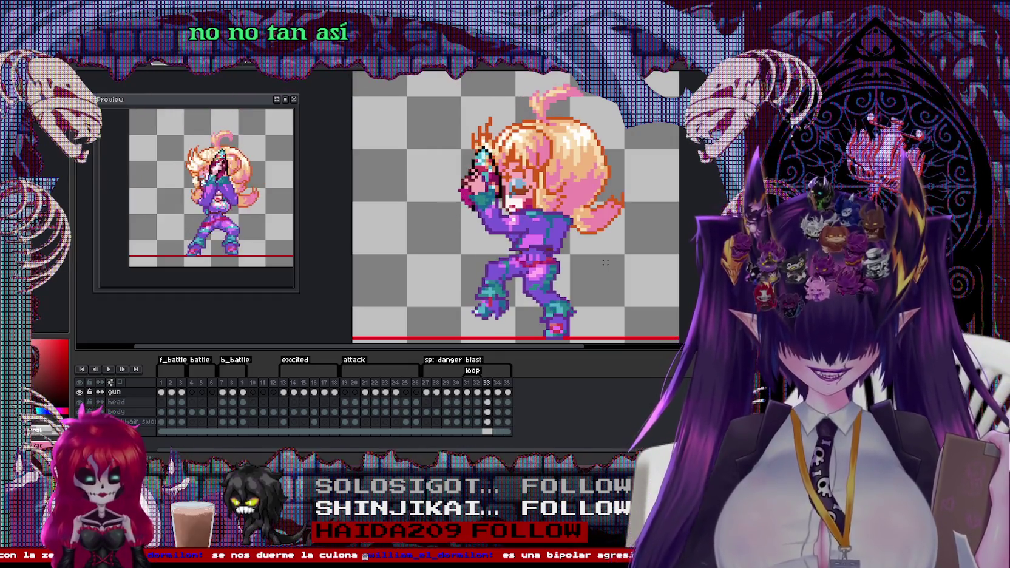
# Step: On the head layer, nudge the head and upper body down one pixel, then step through frames 32–35
pyautogui.click(116, 401)
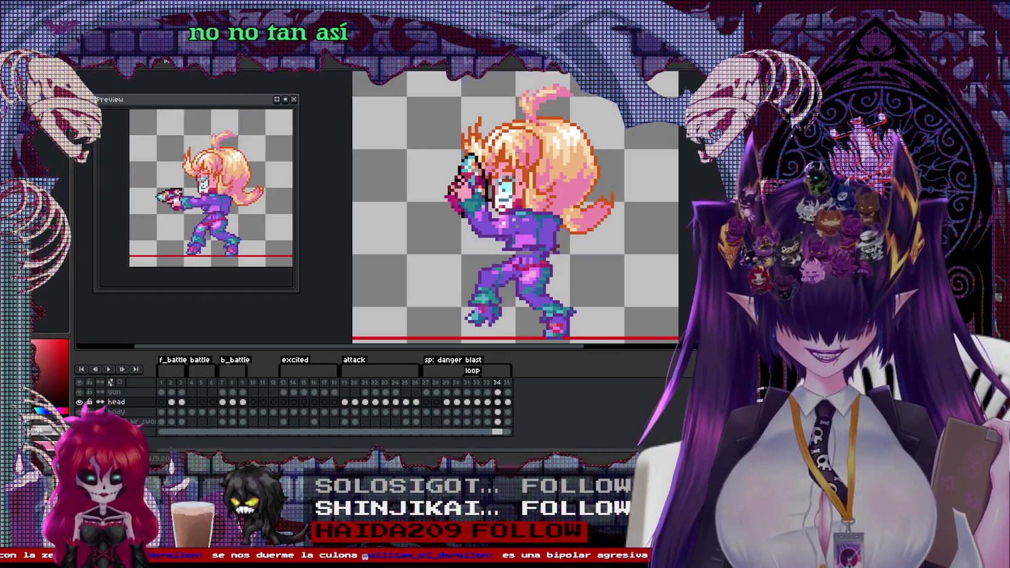
pyautogui.moveTo(449, 77); pyautogui.dragTo(660, 252)
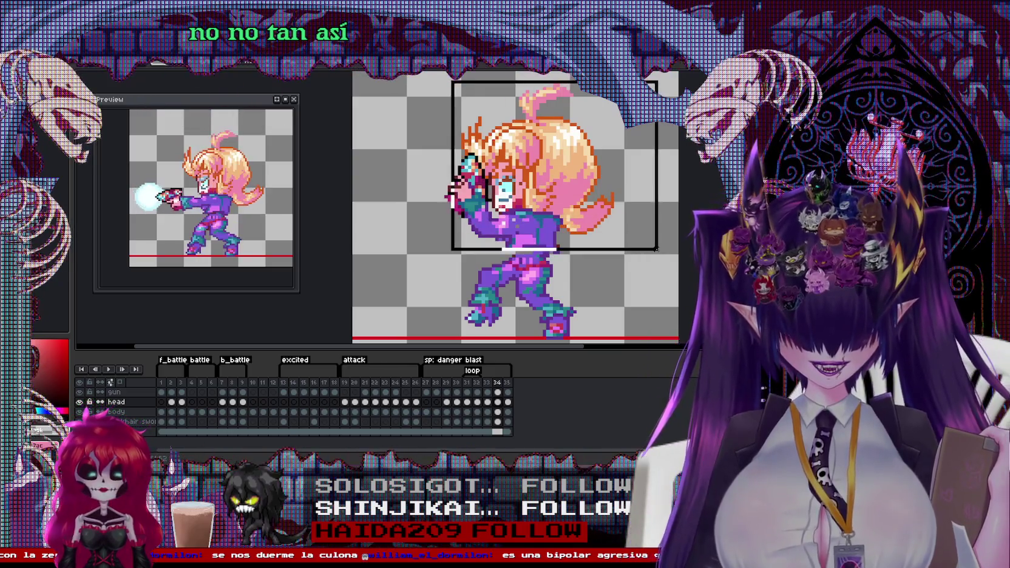
pyautogui.press('Down')
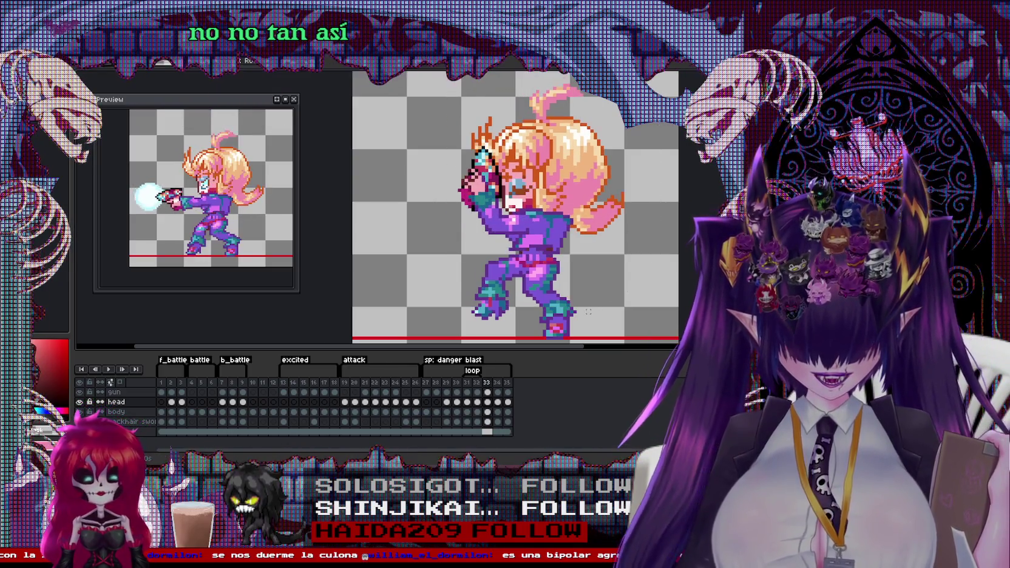
pyautogui.press('Left')
pyautogui.press('Left')
pyautogui.press('Right')
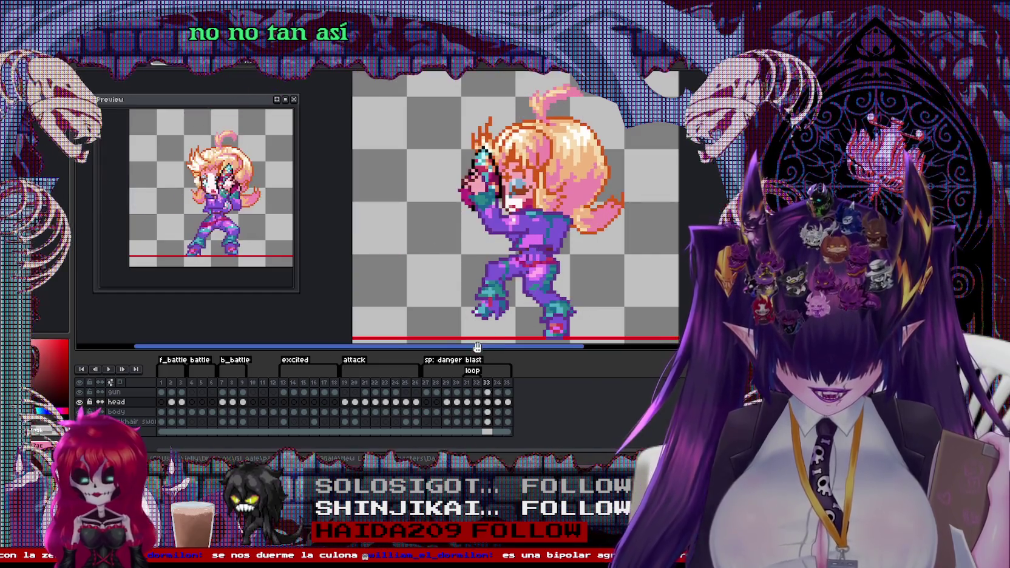
pyautogui.press('Right')
pyautogui.press('Right')
pyautogui.press('Left')
pyautogui.press('Left')
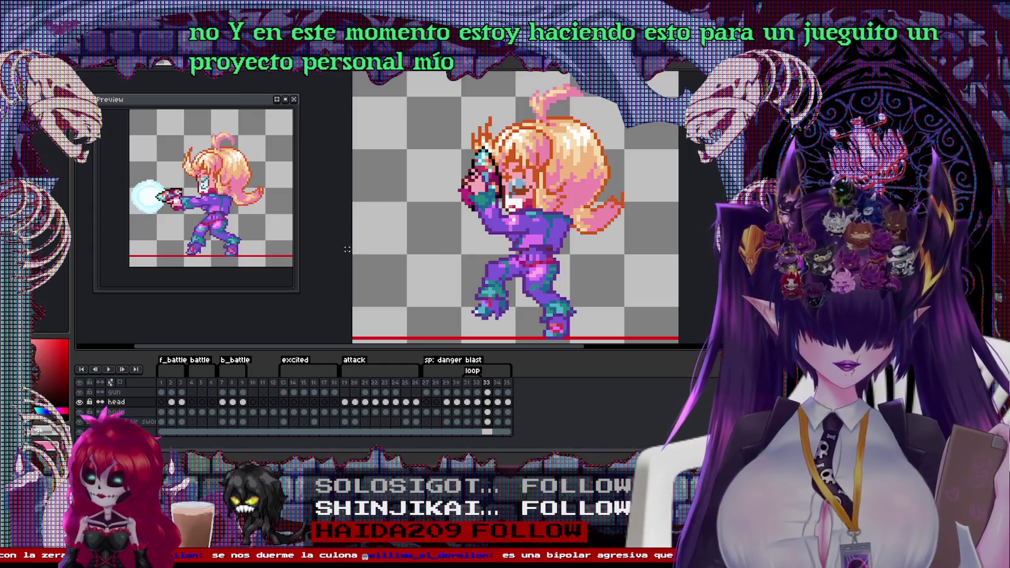
# Step: Review frames 19 and 27, then insert a new frame after frame 33
pyautogui.click(345, 383)
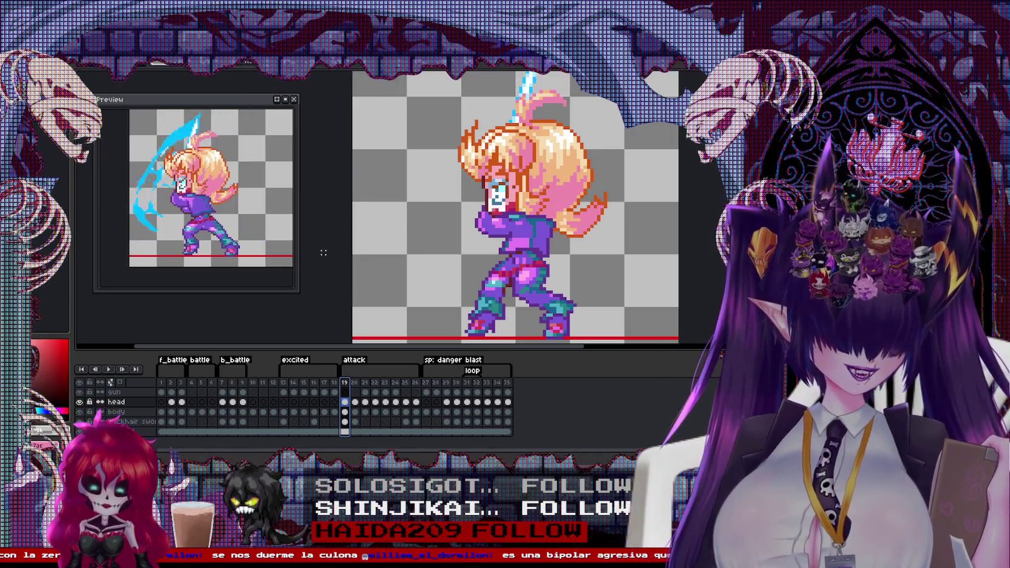
pyautogui.click(426, 383)
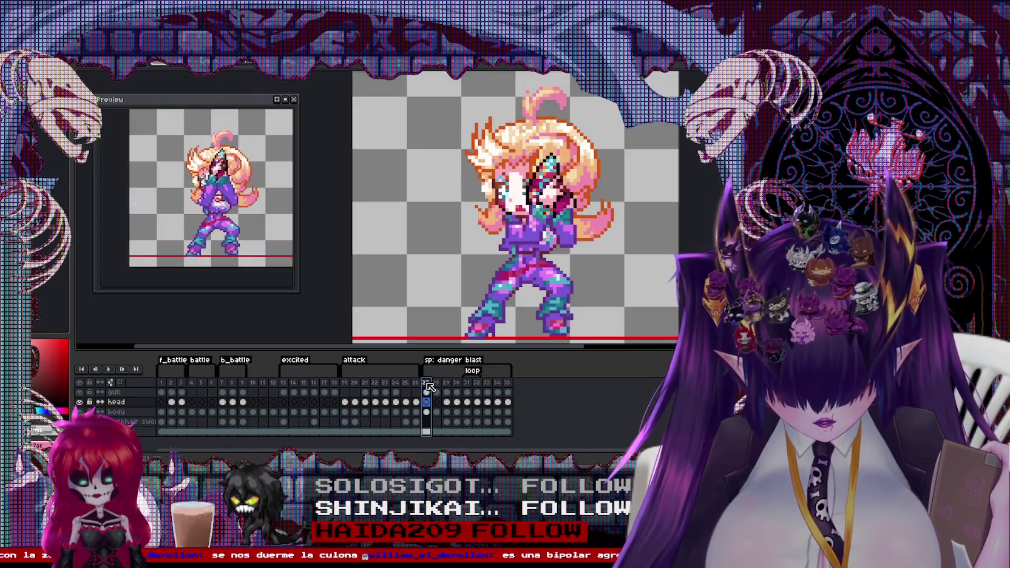
pyautogui.click(487, 383)
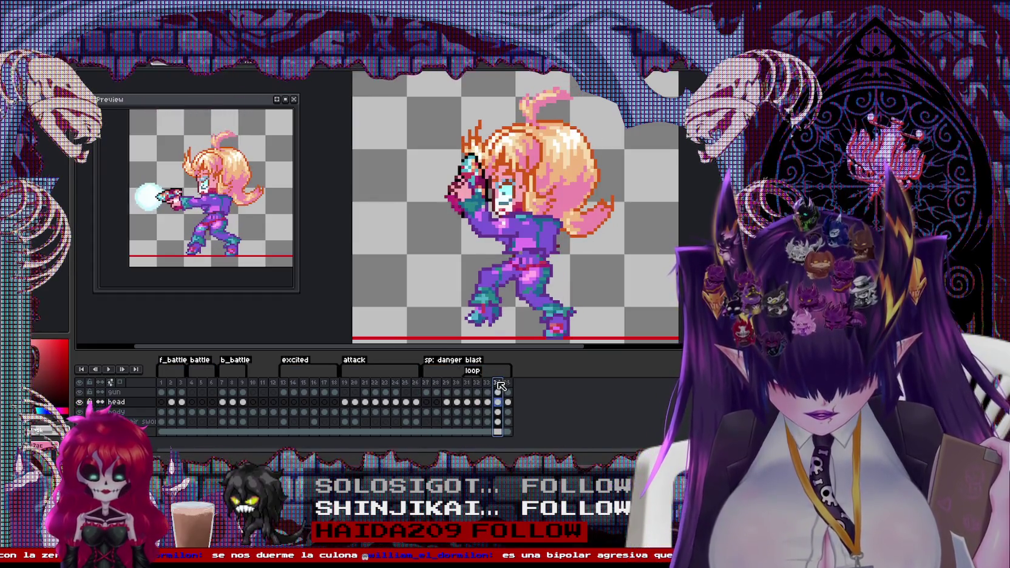
pyautogui.rightClick(487, 382)
pyautogui.click(506, 400)
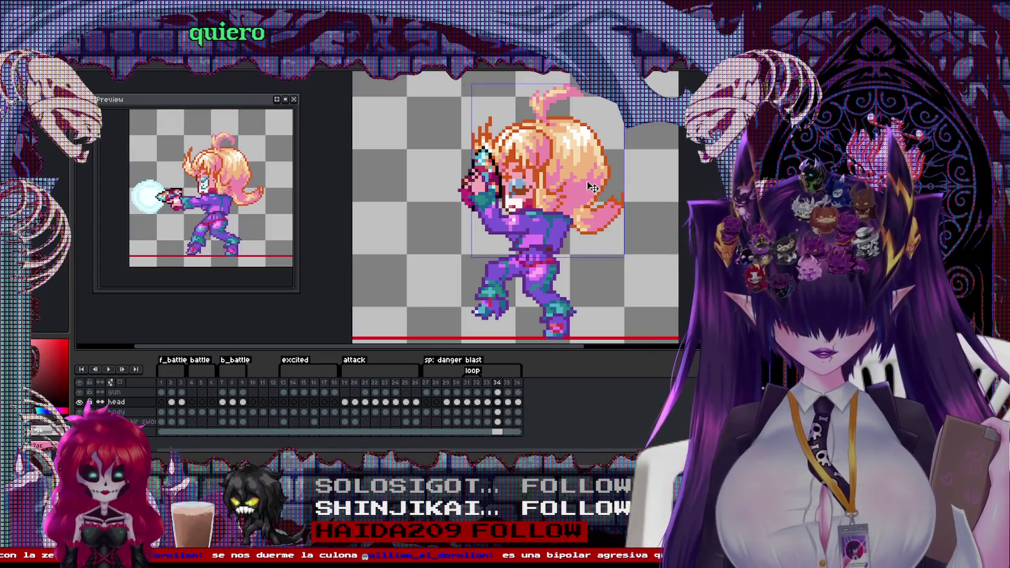
# Step: On the new frame, shift the head slightly right, then select the head-and-arm area on the gun layer
pyautogui.scroll(1, 514, 212)
pyautogui.moveTo(459, 94)
pyautogui.mouseDown()
pyautogui.moveTo(640, 266)
pyautogui.moveTo(605, 253)
pyautogui.mouseUp()
pyautogui.click(433, 149)
pyautogui.press('Up')
pyautogui.moveTo(423, 140); pyautogui.dragTo(545, 265)
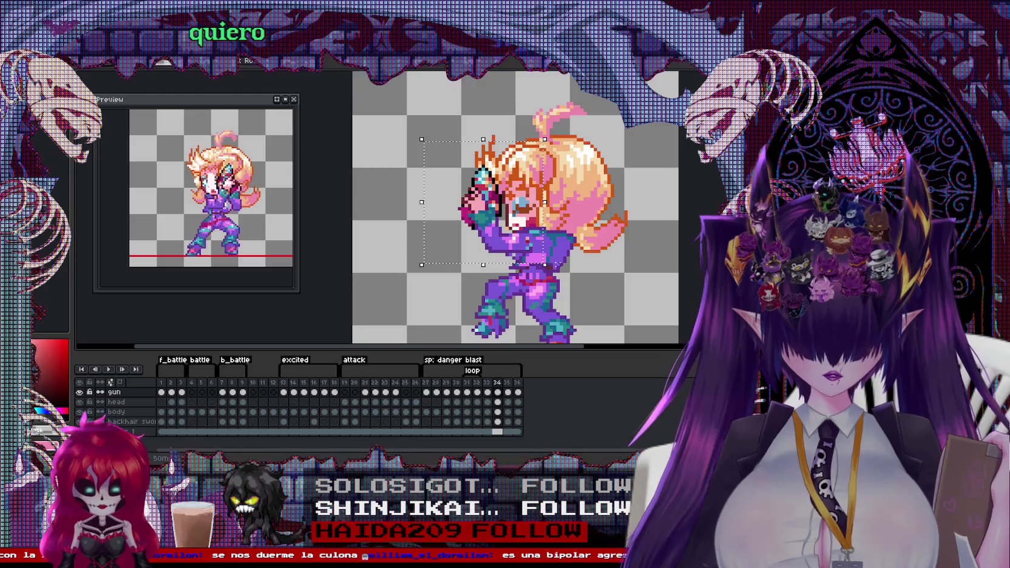
# Step: Reselect on the gun layer: first a thin strip across the face, then the torso
pyautogui.scroll(1, 564, 261)
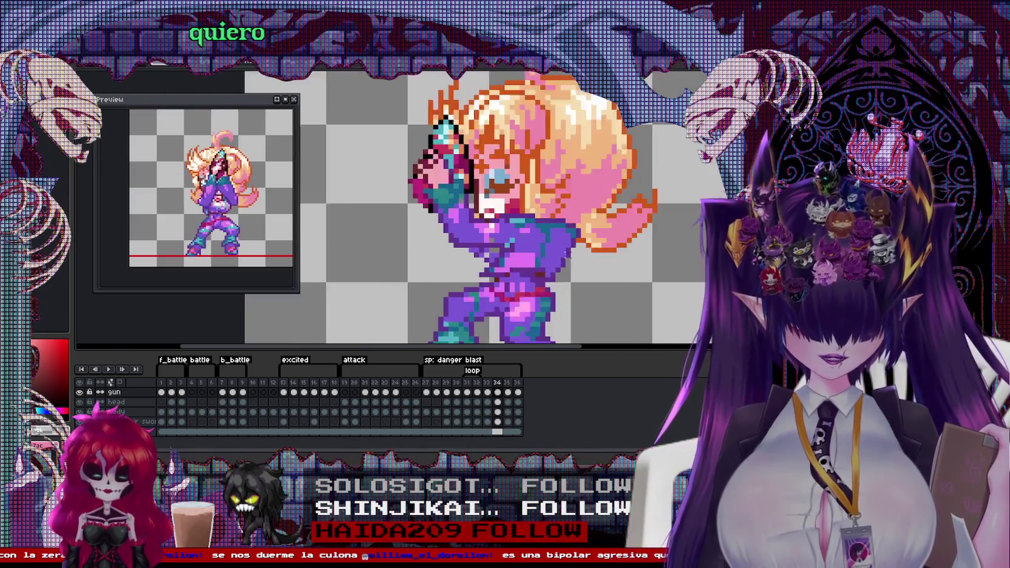
pyautogui.moveTo(442, 186); pyautogui.dragTo(514, 194)
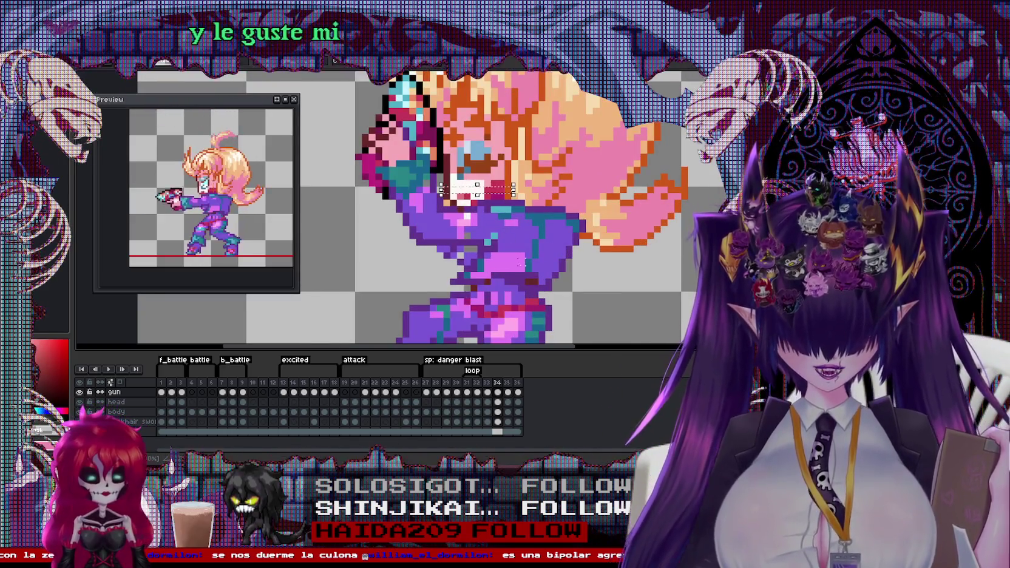
pyautogui.moveTo(447, 197); pyautogui.dragTo(527, 287)
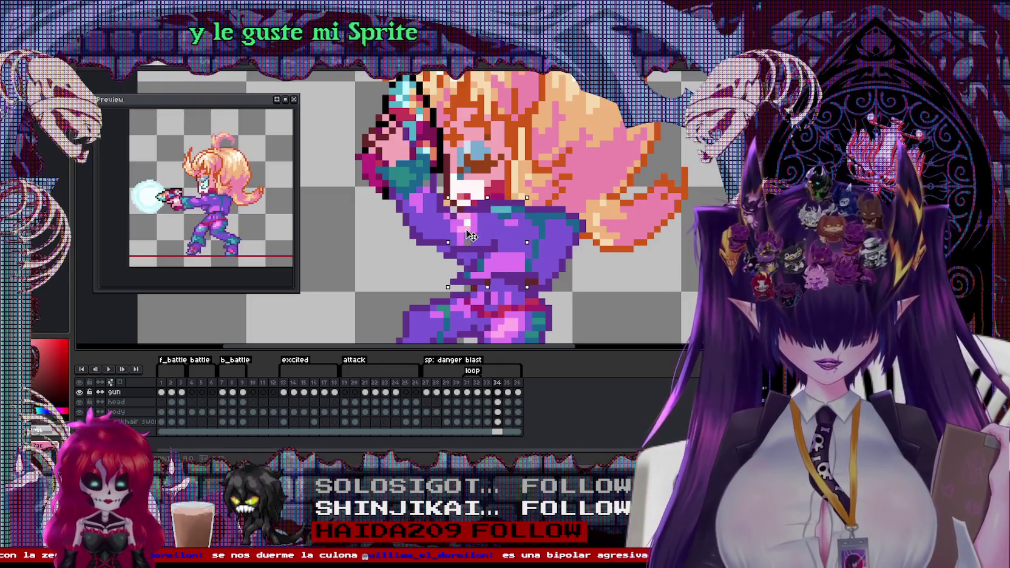
pyautogui.scroll(1, 516, 218)
pyautogui.scroll(1, 471, 206)
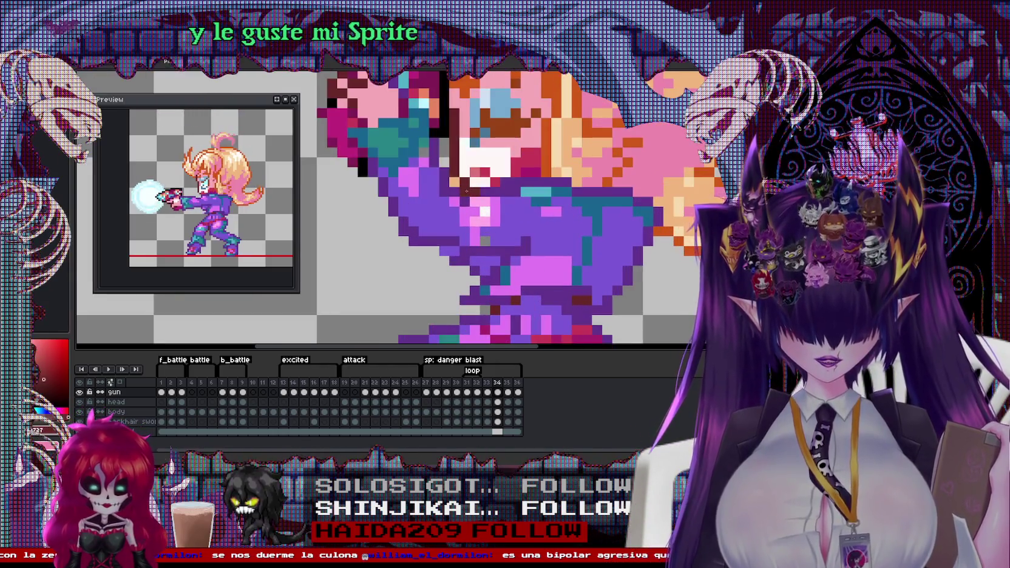
pyautogui.scroll(-1, 522, 243)
pyautogui.scroll(-1, 522, 249)
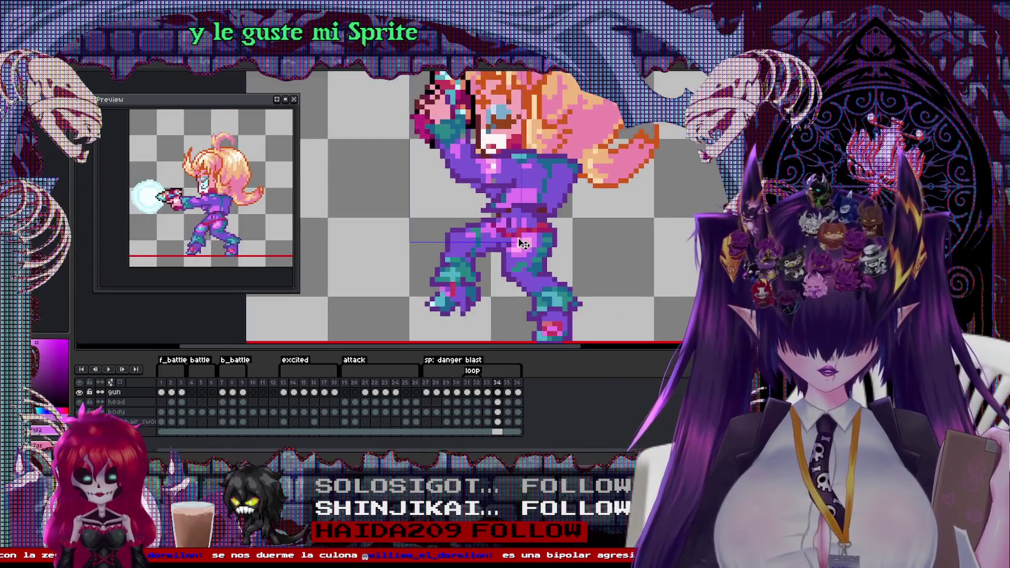
# Step: On the body layer, tilt the left leg slightly, select the torso and legs, and step between frames
pyautogui.click(525, 258)
pyautogui.moveTo(417, 206); pyautogui.dragTo(498, 323)
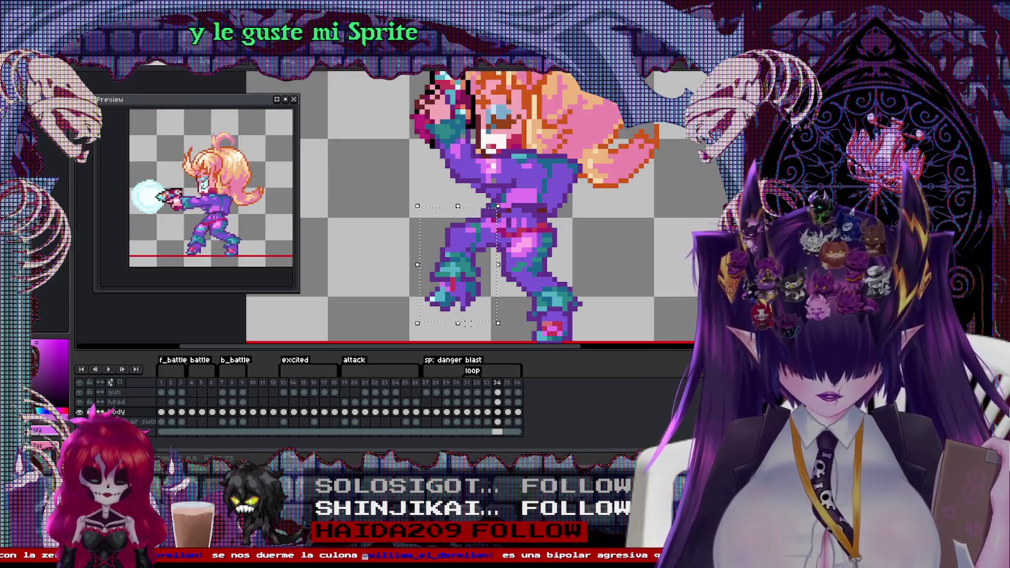
pyautogui.moveTo(466, 323); pyautogui.dragTo(467, 328)
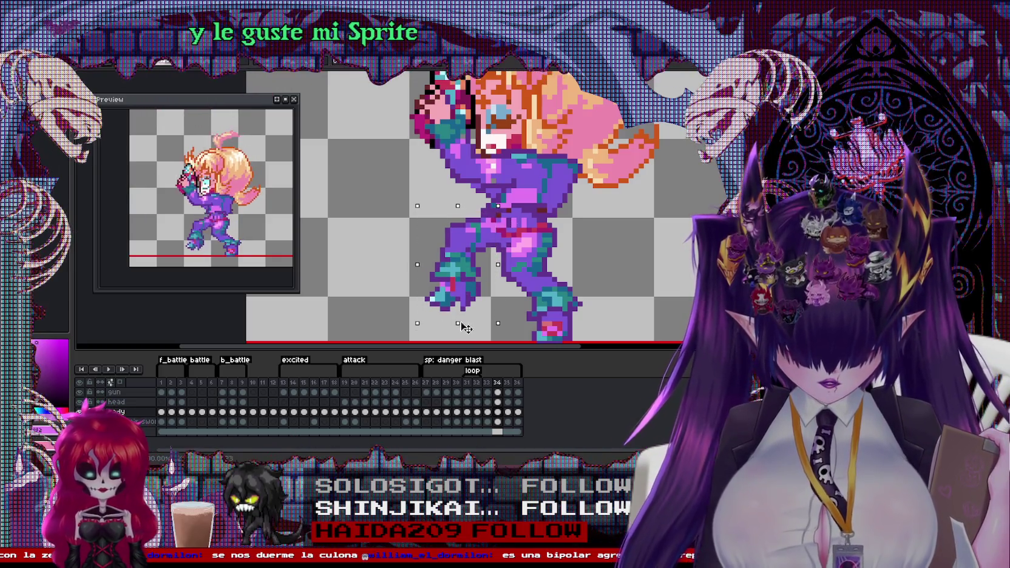
pyautogui.scroll(-1, 545, 273)
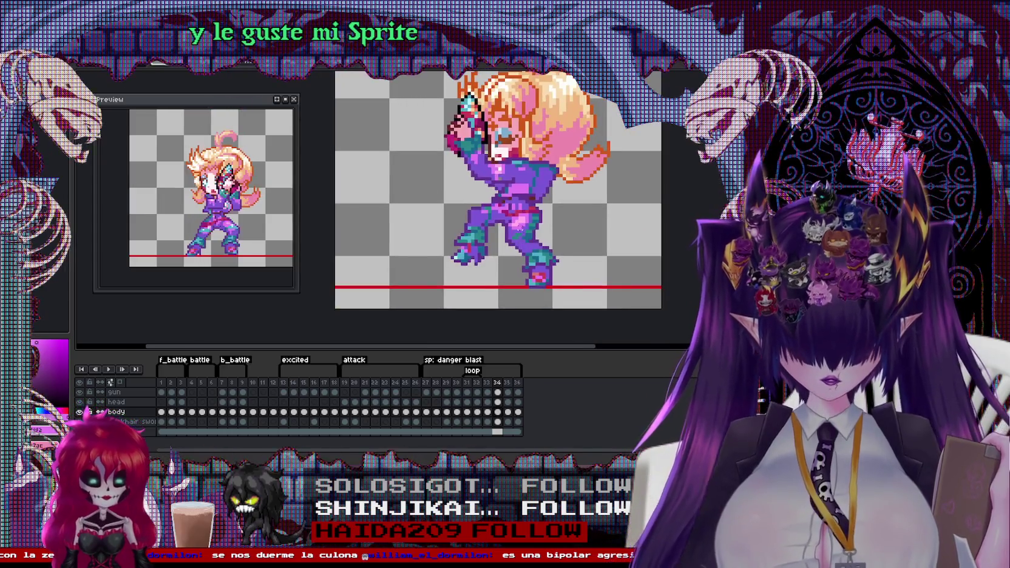
pyautogui.scroll(1, 544, 273)
pyautogui.moveTo(376, 166); pyautogui.dragTo(566, 253)
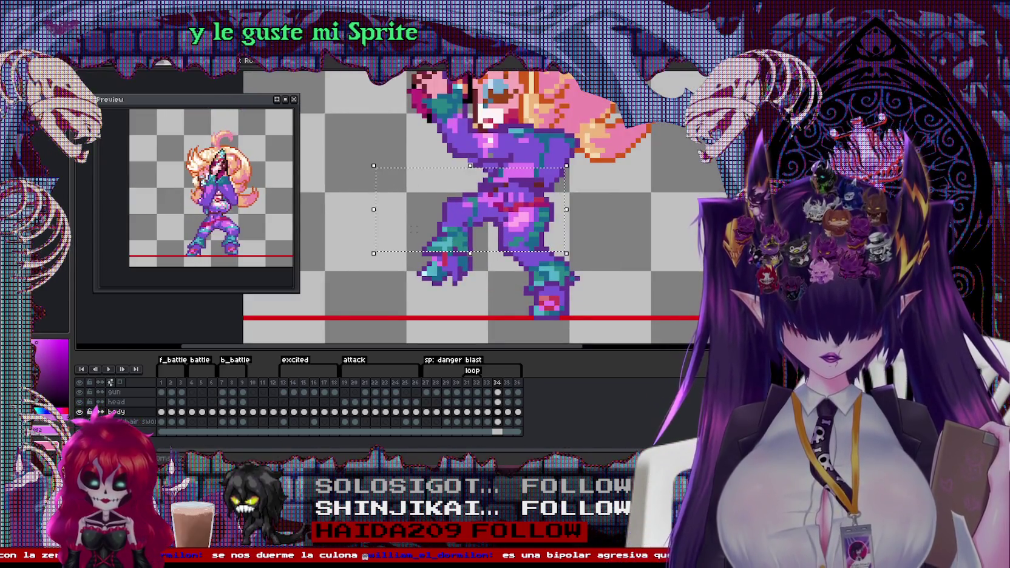
pyautogui.moveTo(381, 211); pyautogui.dragTo(519, 296)
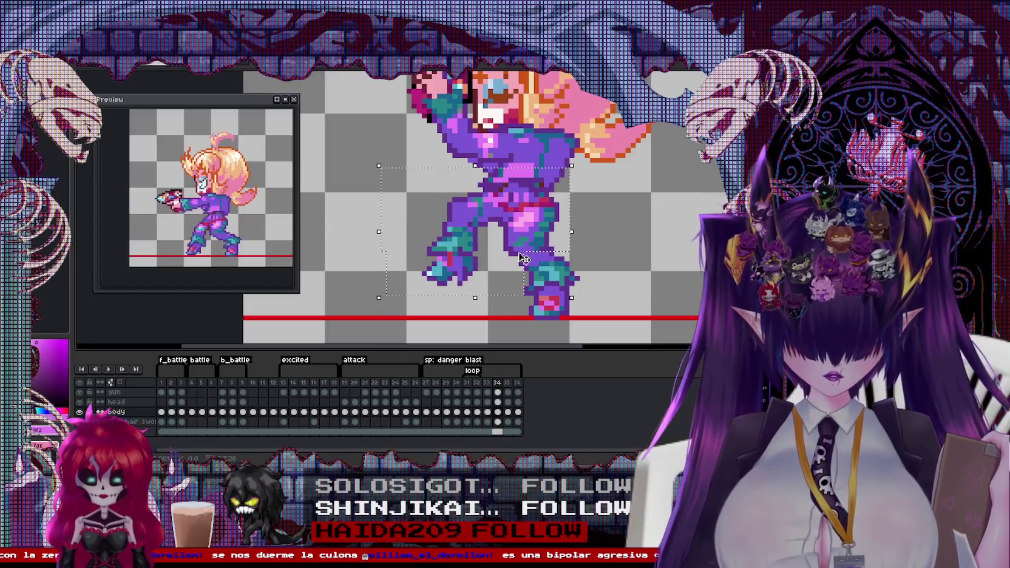
pyautogui.scroll(-1, 608, 242)
pyautogui.press('Right')
pyautogui.press('Left')
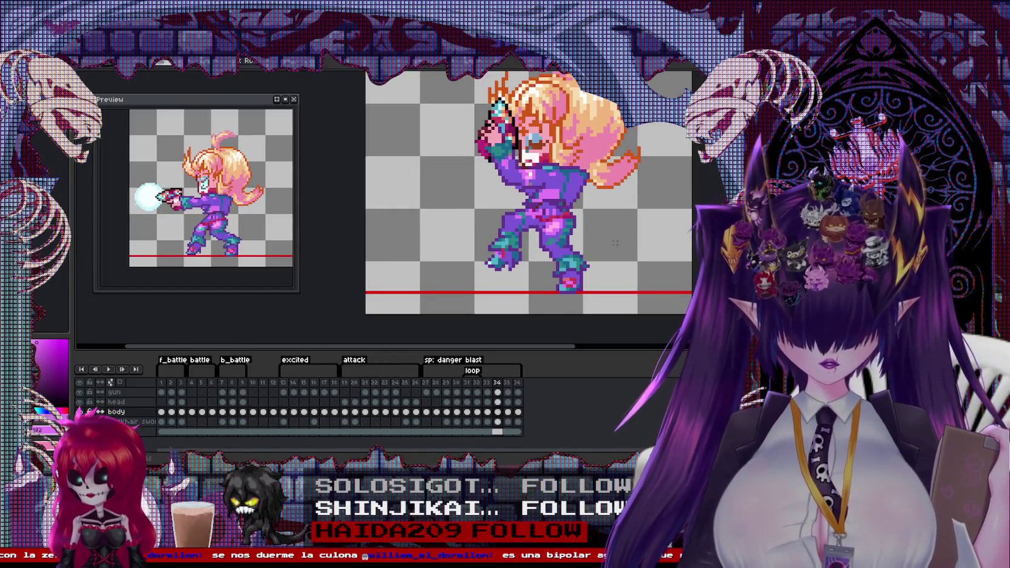
pyautogui.press('Right')
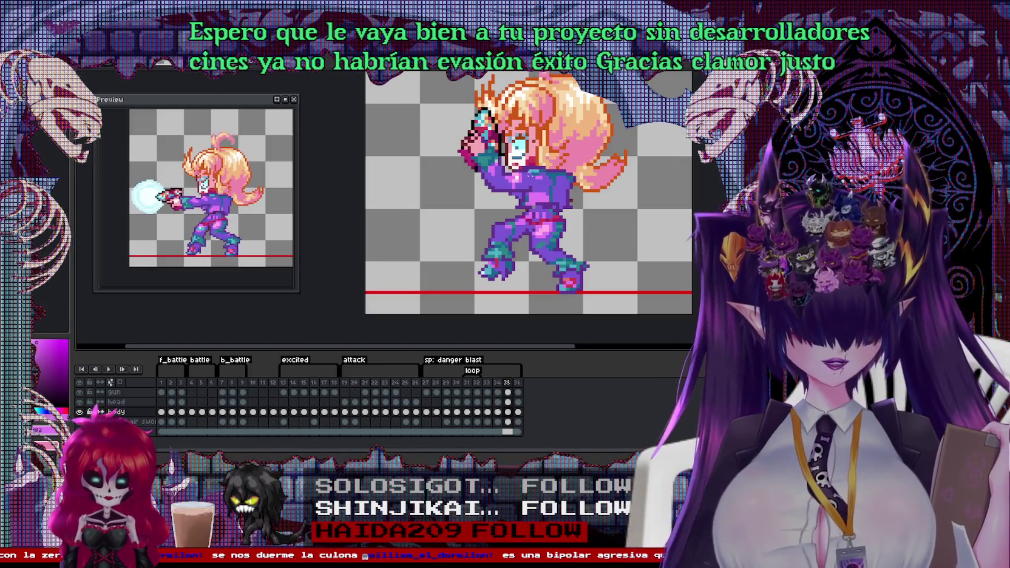
# Step: Review frames 33–36 of the danger-blast loop, open frame 34's Frame Properties, then dismiss them
pyautogui.press('-')
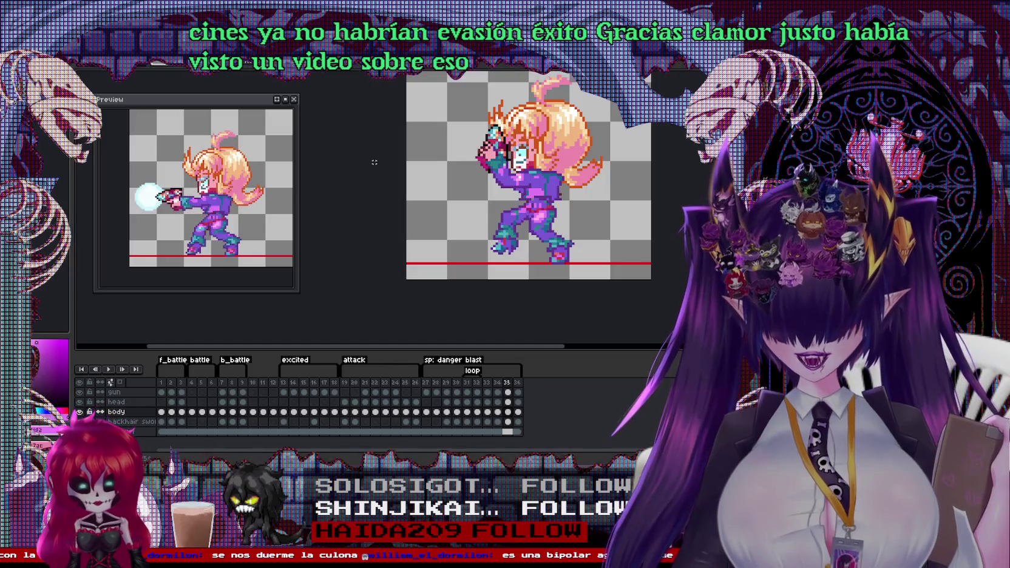
pyautogui.click(489, 385)
pyautogui.click(497, 385)
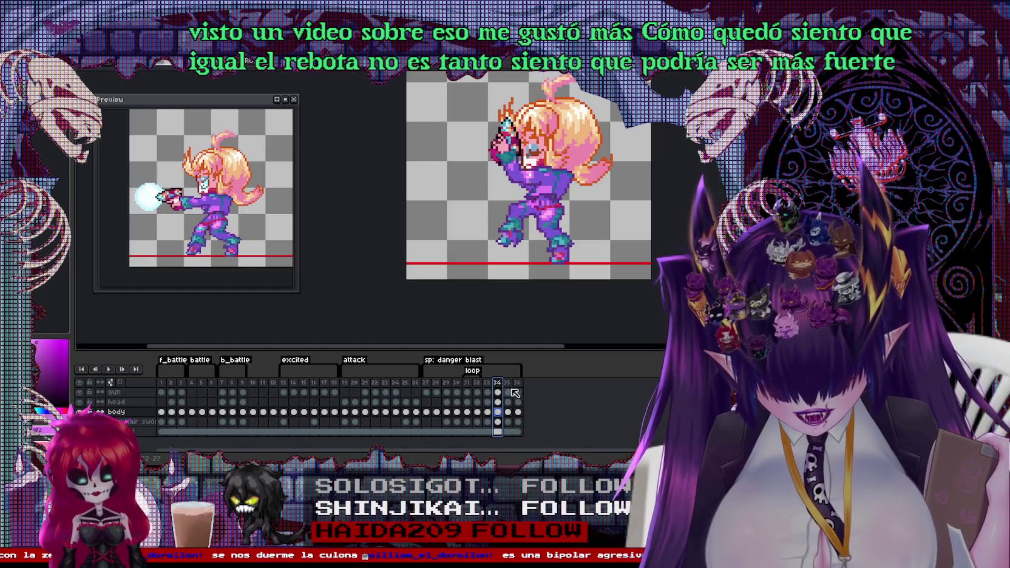
pyautogui.click(507, 385)
pyautogui.click(518, 385)
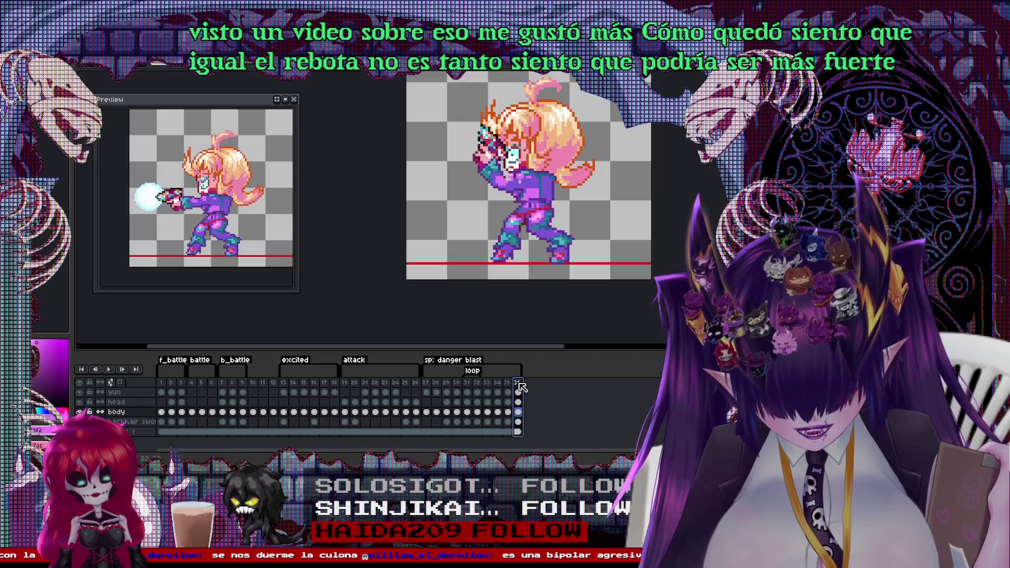
pyautogui.click(489, 384)
pyautogui.doubleClick(497, 384)
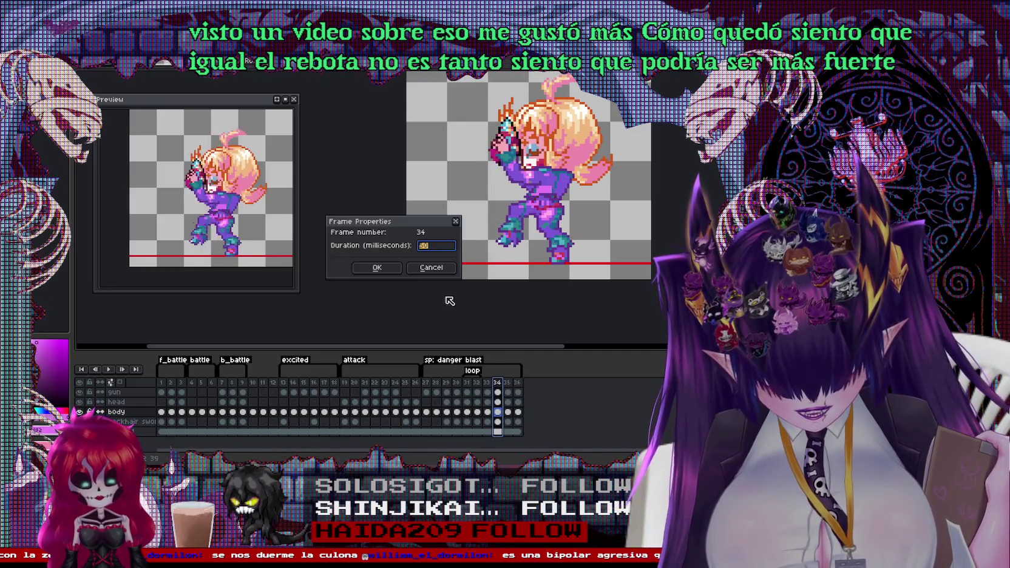
pyautogui.click(431, 268)
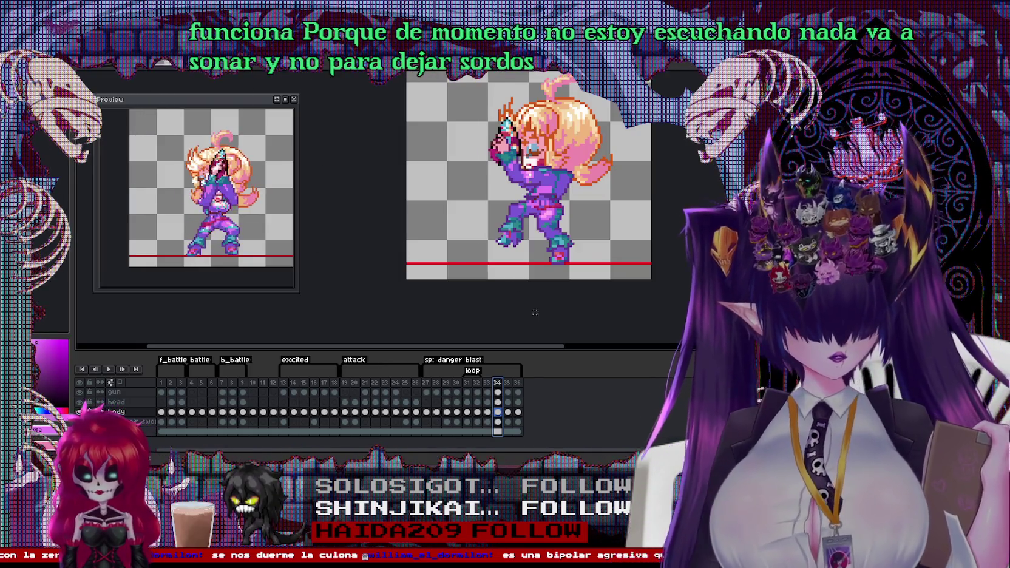
# Step: Show frame 36, the final raised-gun frame of the loop
pyautogui.click(507, 383)
# Step: Go to frame 35, toggling between the body and head layers and bringing the legs into view
pyautogui.click(517, 384)
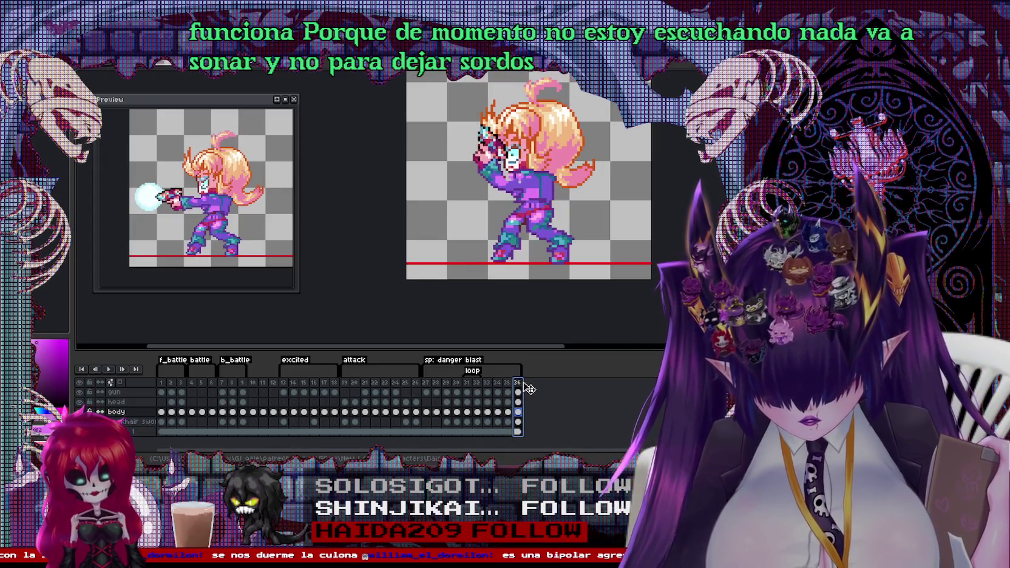
pyautogui.click(507, 402)
pyautogui.scroll(1, 562, 202)
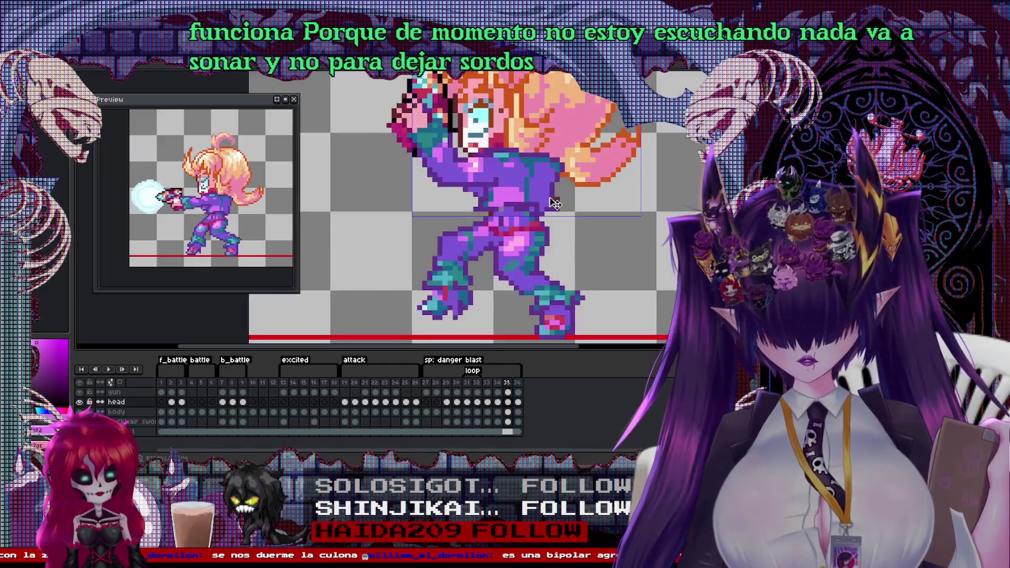
pyautogui.scroll(2, 562, 202)
pyautogui.keyDown('ctrl'); pyautogui.click(557, 210); pyautogui.keyUp('ctrl')
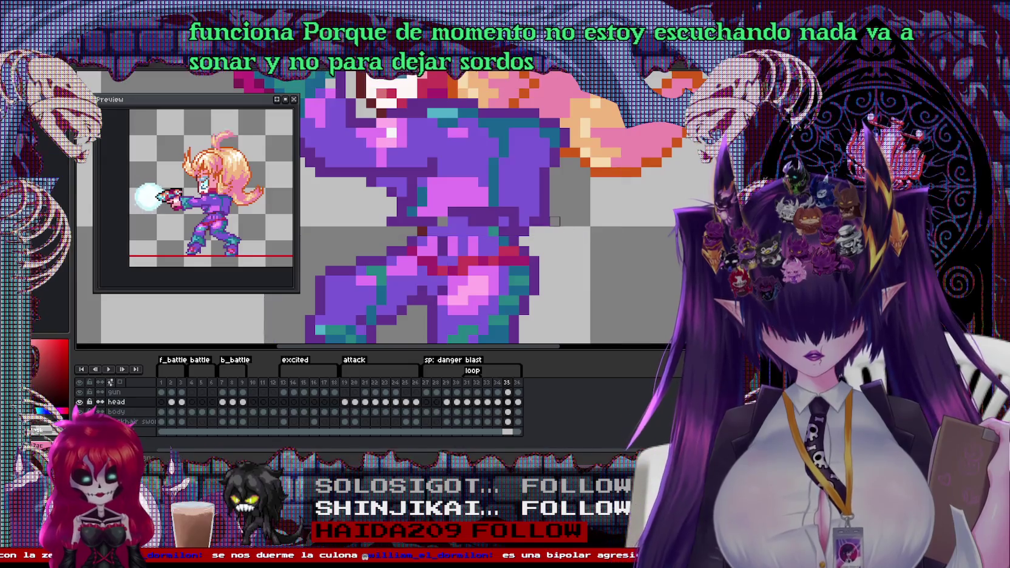
pyautogui.keyDown('ctrl'); pyautogui.click(554, 230); pyautogui.keyUp('ctrl')
pyautogui.scroll(1, 477, 224)
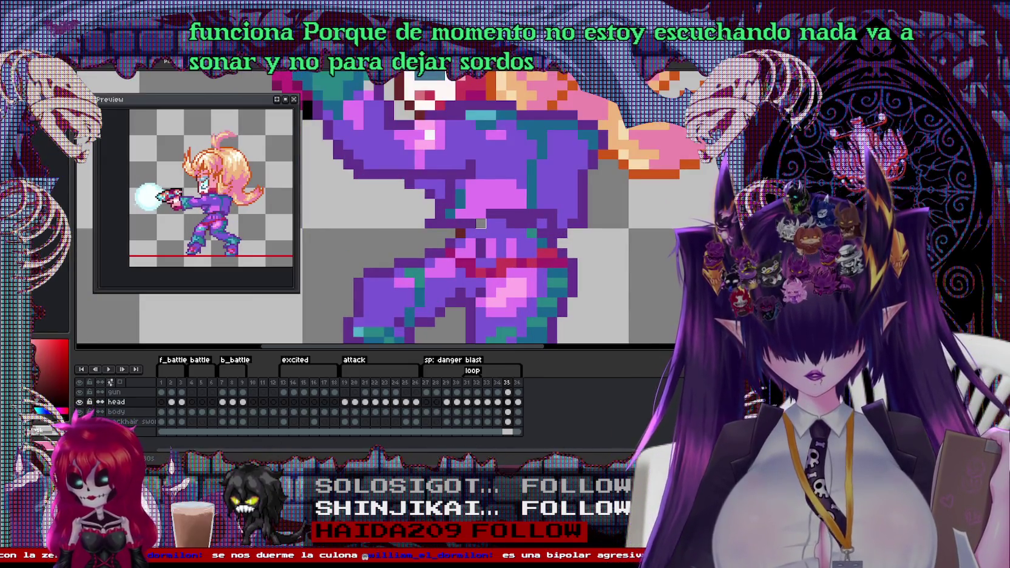
pyautogui.scroll(-2, 489, 223)
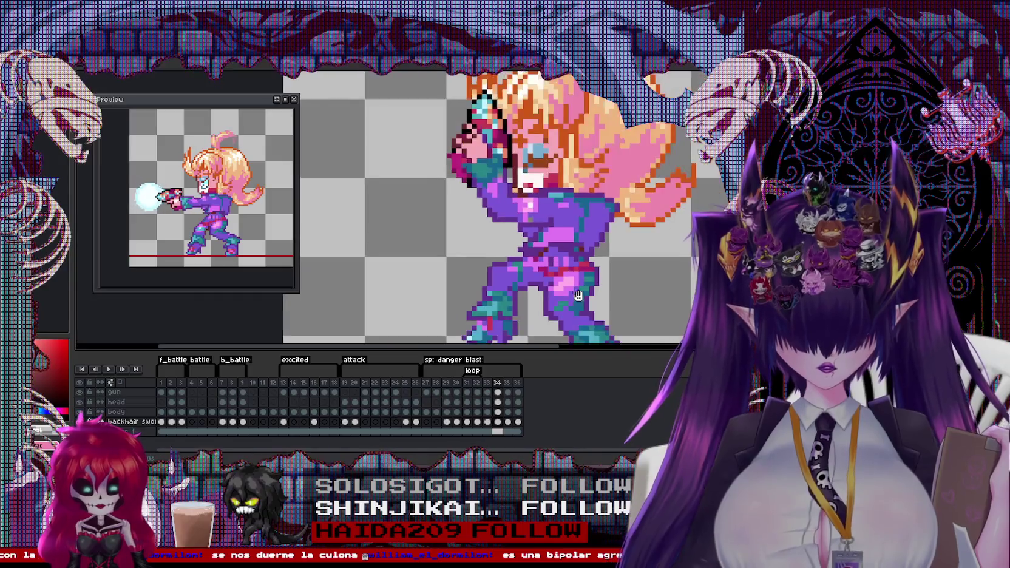
pyautogui.scroll(1, 498, 213)
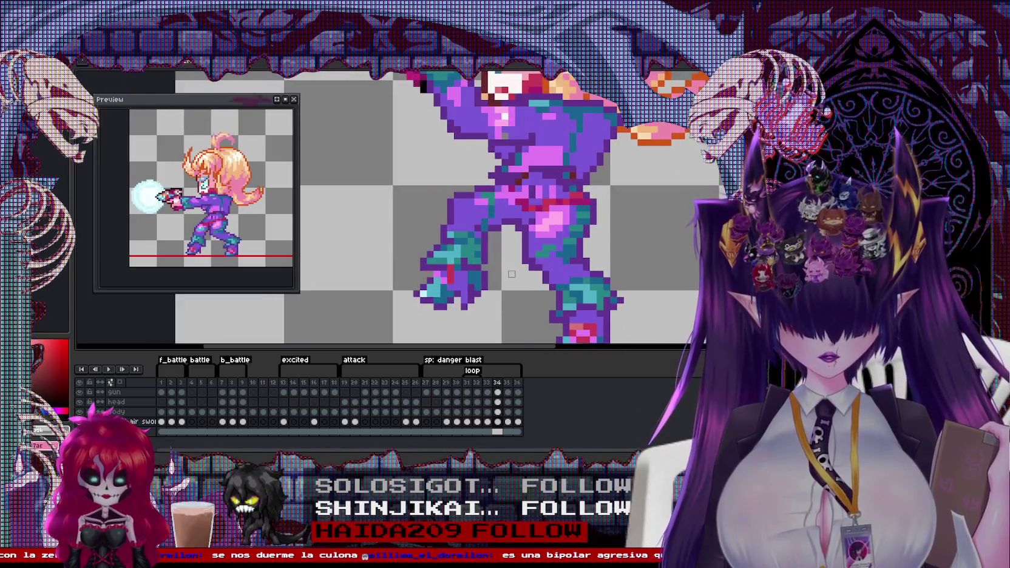
pyautogui.press('Right')
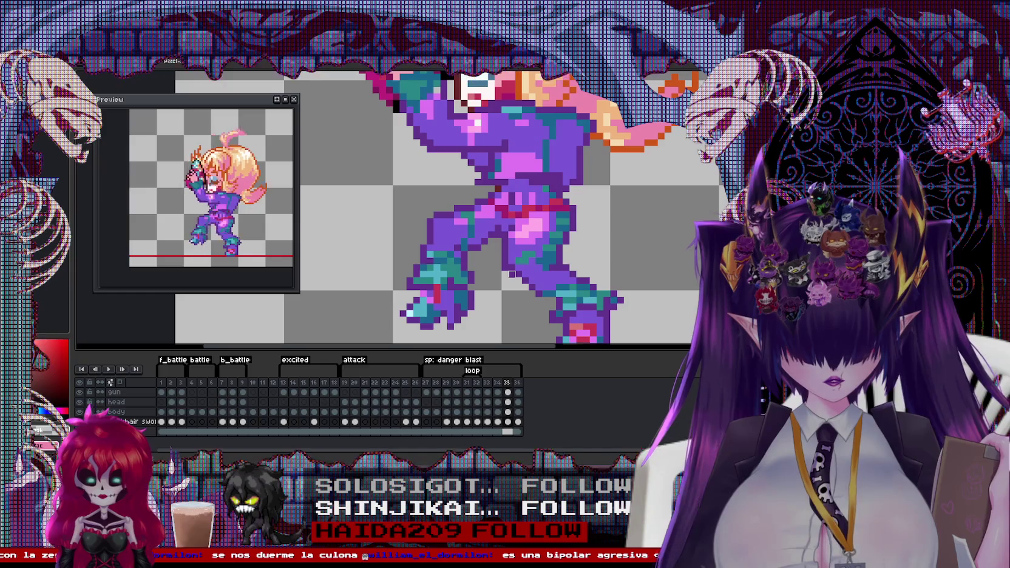
pyautogui.press('Left')
pyautogui.press('Left')
pyautogui.press('Left')
pyautogui.moveTo(512, 273); pyautogui.dragTo(512, 218)
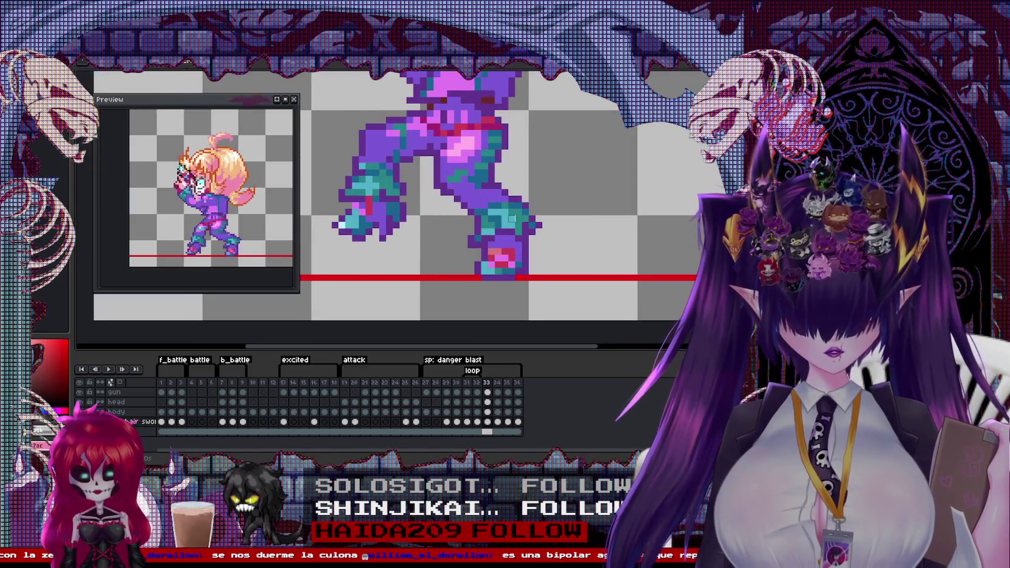
pyautogui.press('Right')
pyautogui.press('Right')
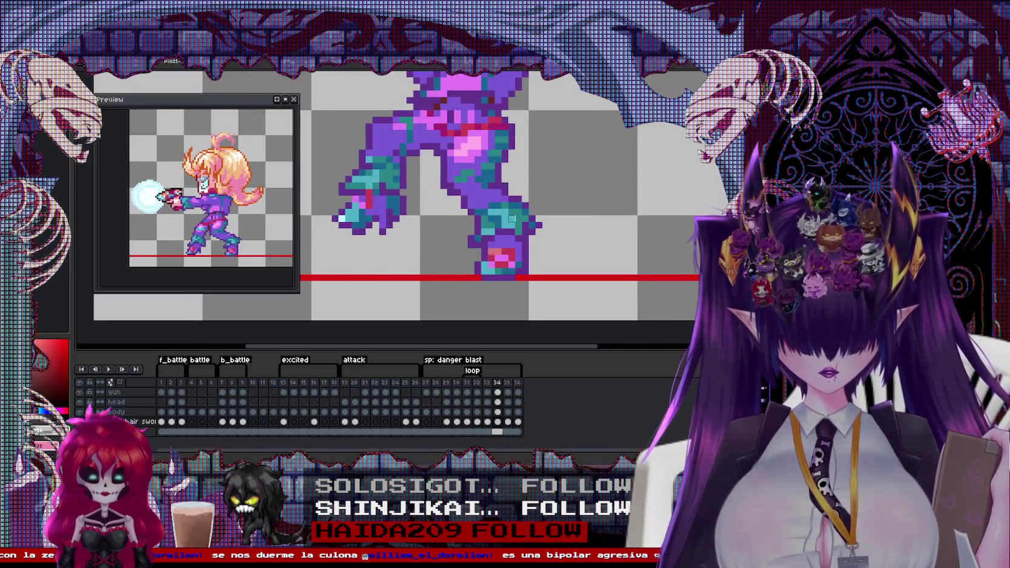
pyautogui.scroll(2, 503, 190)
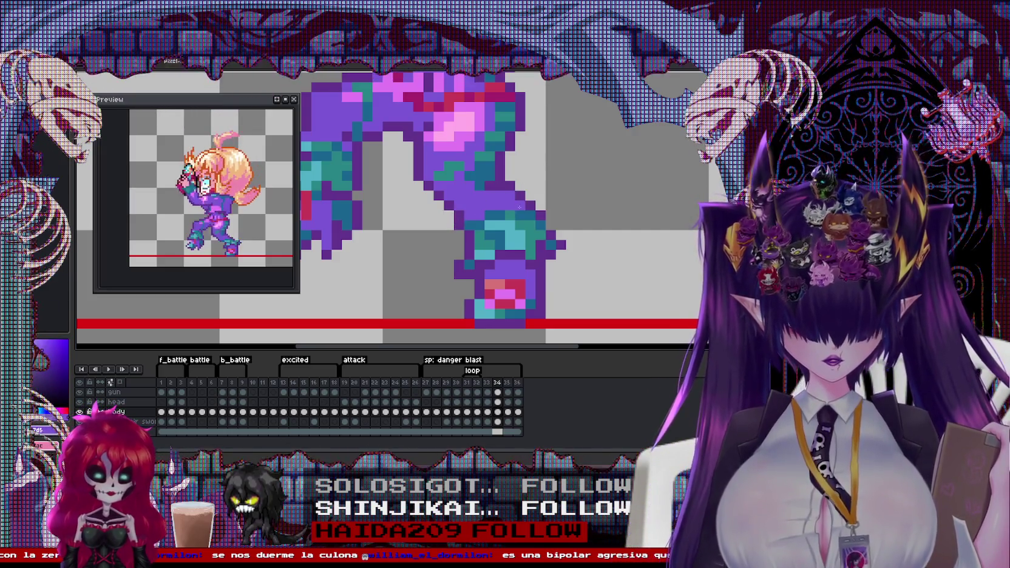
# Step: Select frame 35's waist and legs, reposition them and nudge them up one pixel
pyautogui.moveTo(452, 267); pyautogui.dragTo(527, 320)
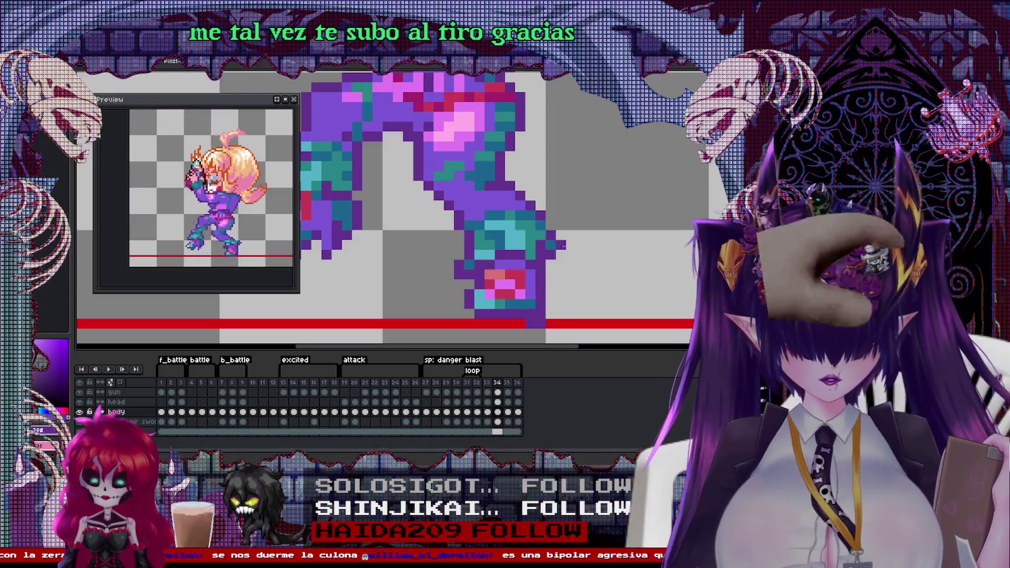
pyautogui.scroll(-2, 539, 220)
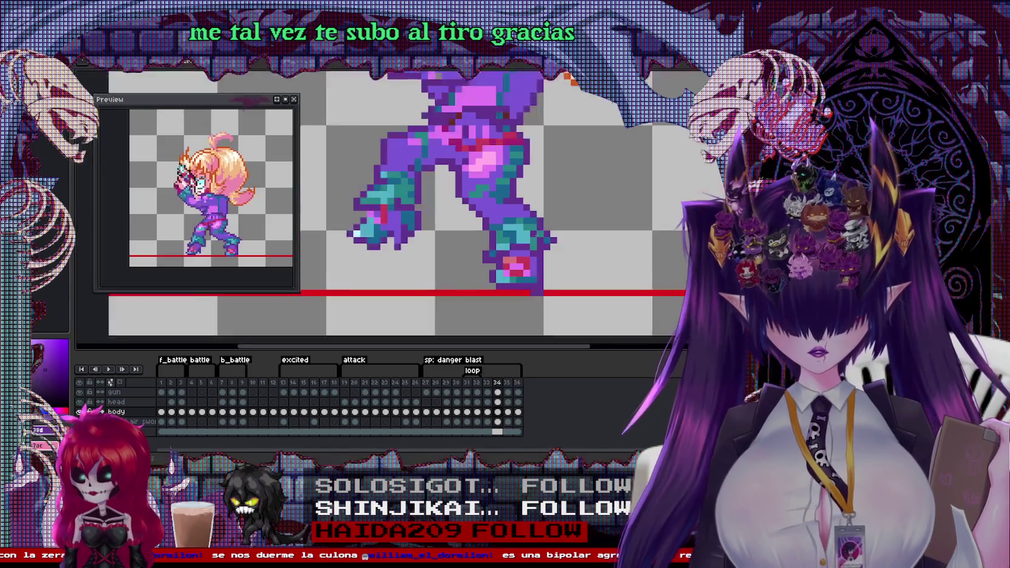
pyautogui.press('Left')
pyautogui.press('Right')
pyautogui.press('Right')
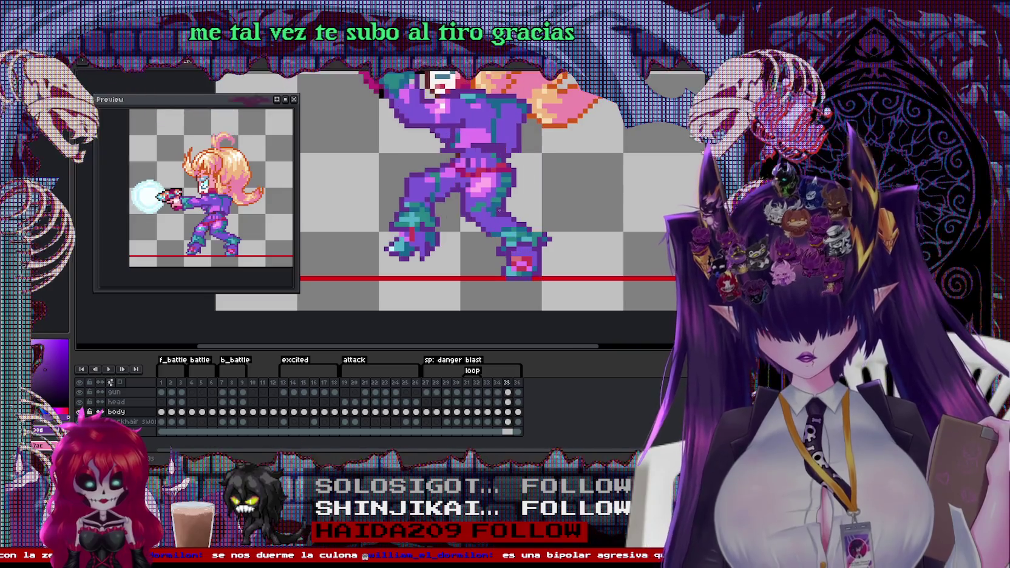
pyautogui.scroll(1, 499, 210)
pyautogui.moveTo(430, 197); pyautogui.dragTo(539, 235)
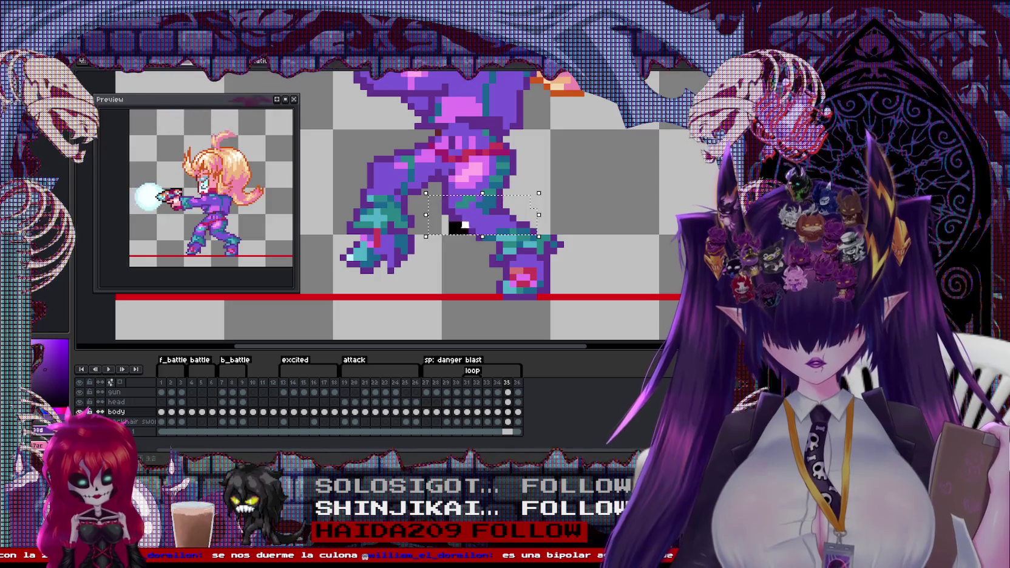
pyautogui.moveTo(477, 218); pyautogui.dragTo(484, 222)
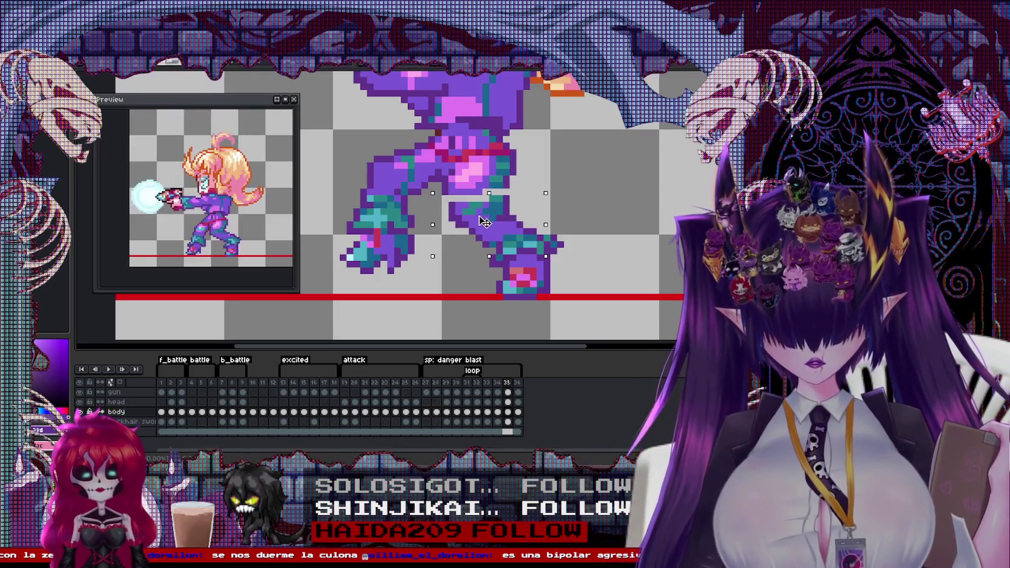
pyautogui.press('Up')
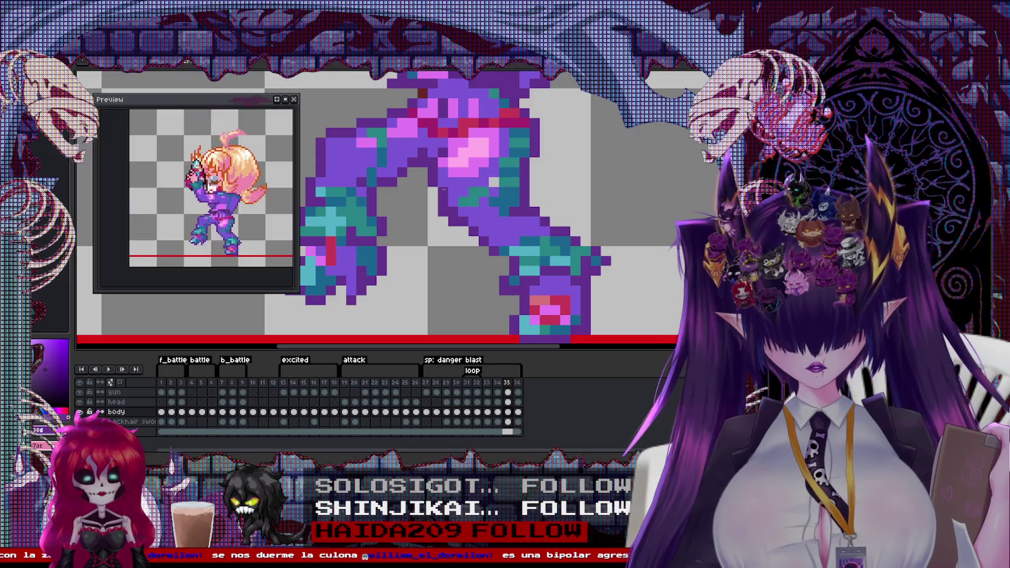
pyautogui.scroll(-1, 449, 198)
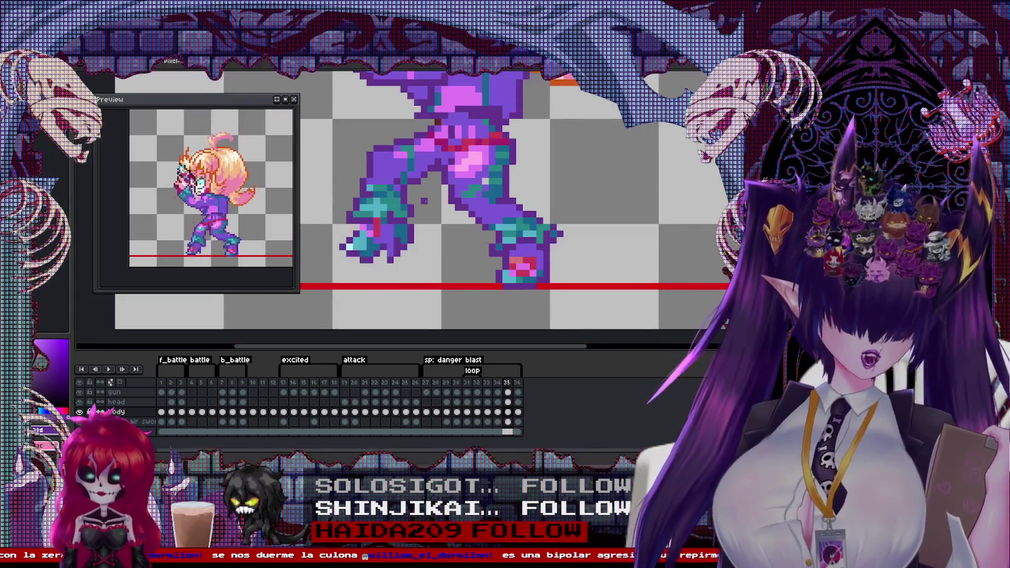
pyautogui.scroll(1, 450, 197)
# Step: Touch up frame 35's moved legs with the teal and red colours
pyautogui.keyDown('alt'); pyautogui.click(403, 125); pyautogui.keyUp('alt')
pyautogui.keyDown('alt'); pyautogui.click(424, 181); pyautogui.keyUp('alt')
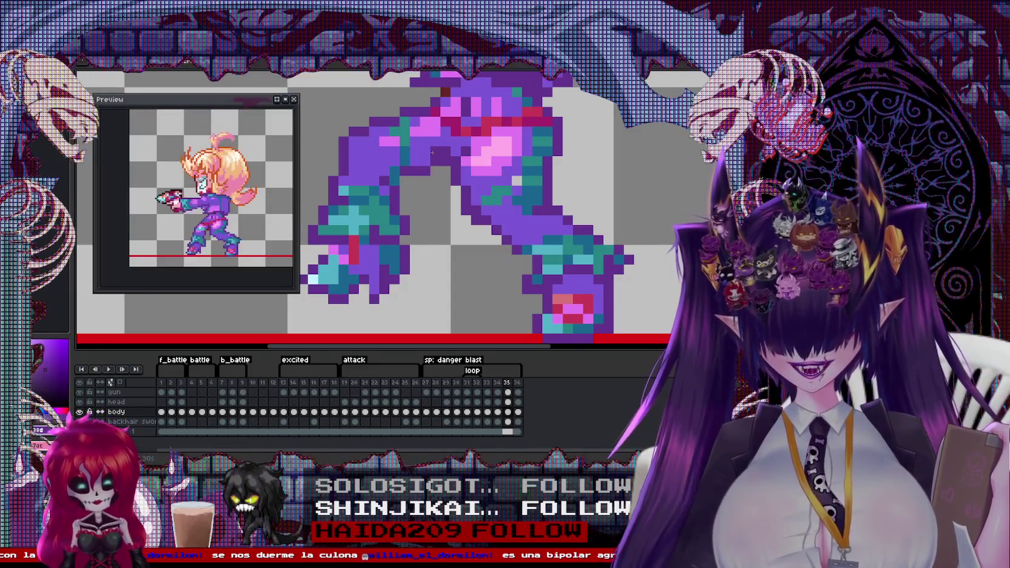
pyautogui.scroll(-1, 486, 195)
pyautogui.scroll(1, 561, 218)
pyautogui.keyDown('alt'); pyautogui.click(575, 224); pyautogui.keyUp('alt')
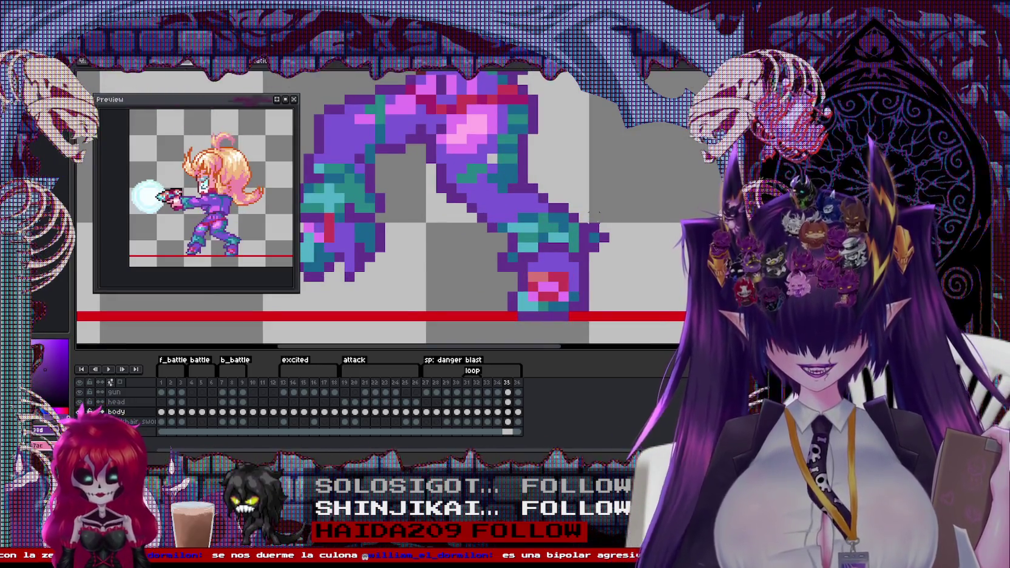
pyautogui.scroll(-1, 598, 240)
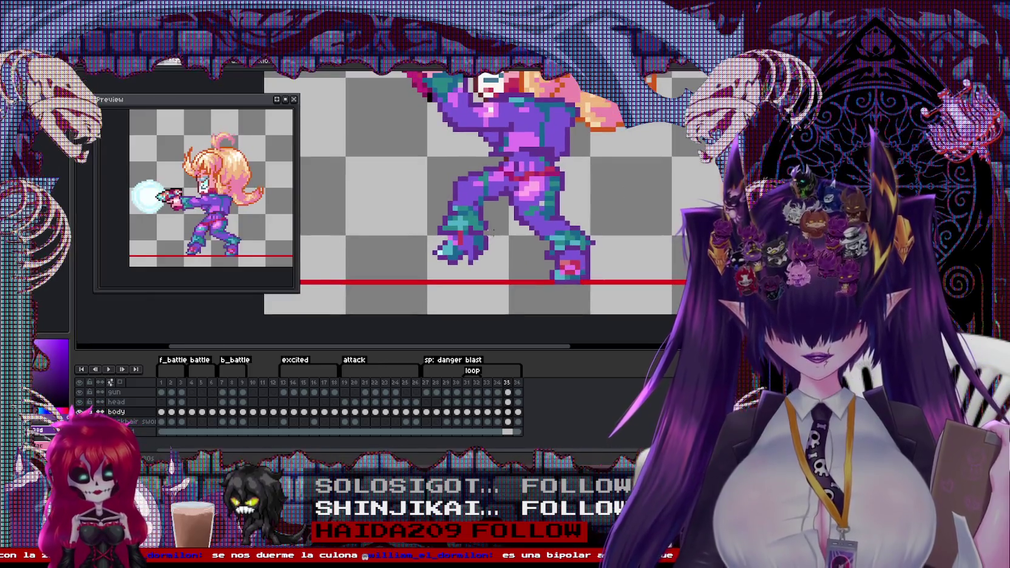
pyautogui.scroll(-1, 499, 233)
pyautogui.scroll(3, 503, 182)
pyautogui.scroll(-4, 502, 183)
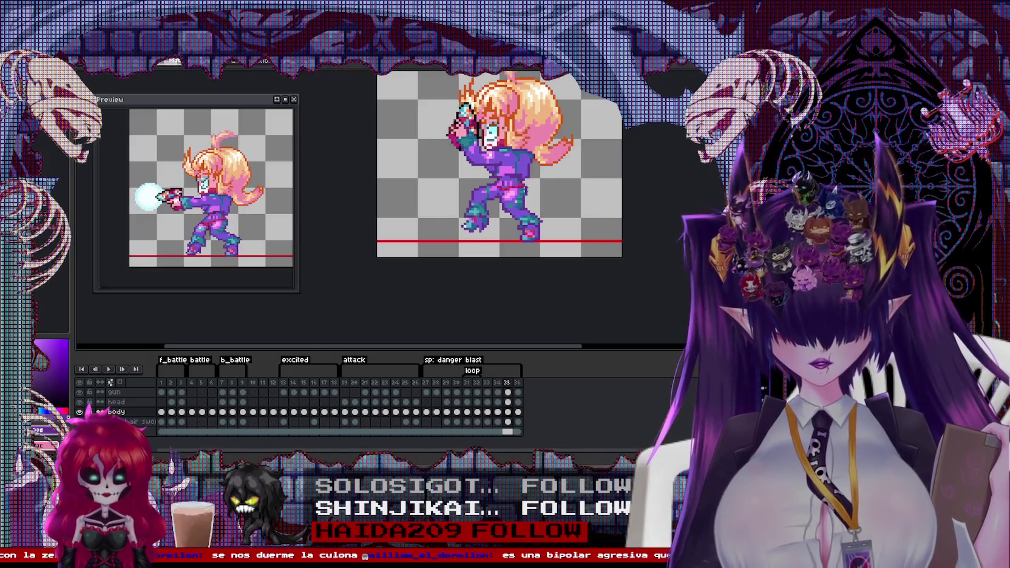
pyautogui.press('Right')
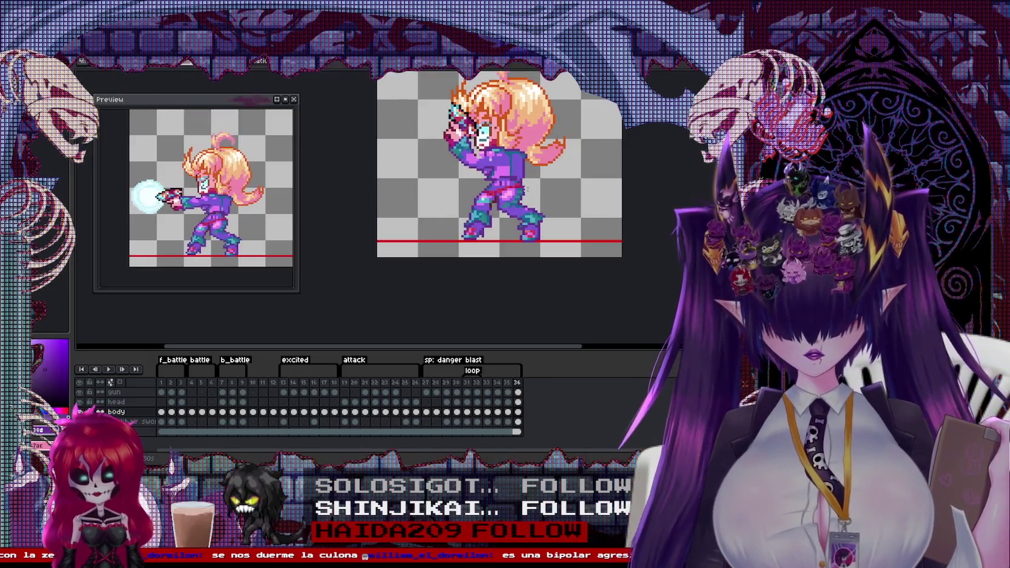
# Step: Jump to frame 1 of the loop and back to the final frame 36
pyautogui.press('Right')
pyautogui.press('Left')
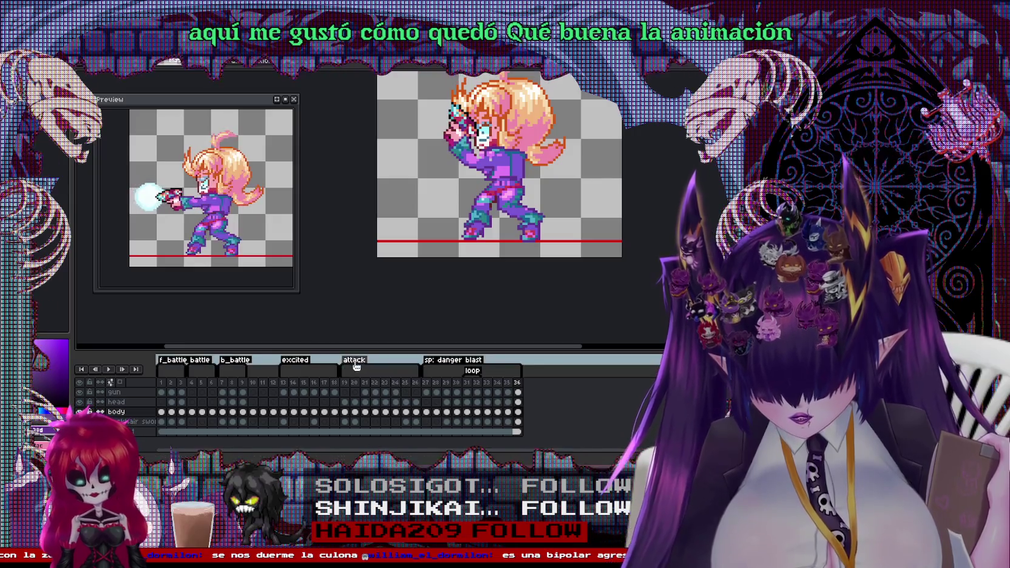
# Step: Recolour the eyebrow pixels in orange-brown on frames 36 and 35
pyautogui.scroll(2, 498, 121)
pyautogui.scroll(2, 497, 121)
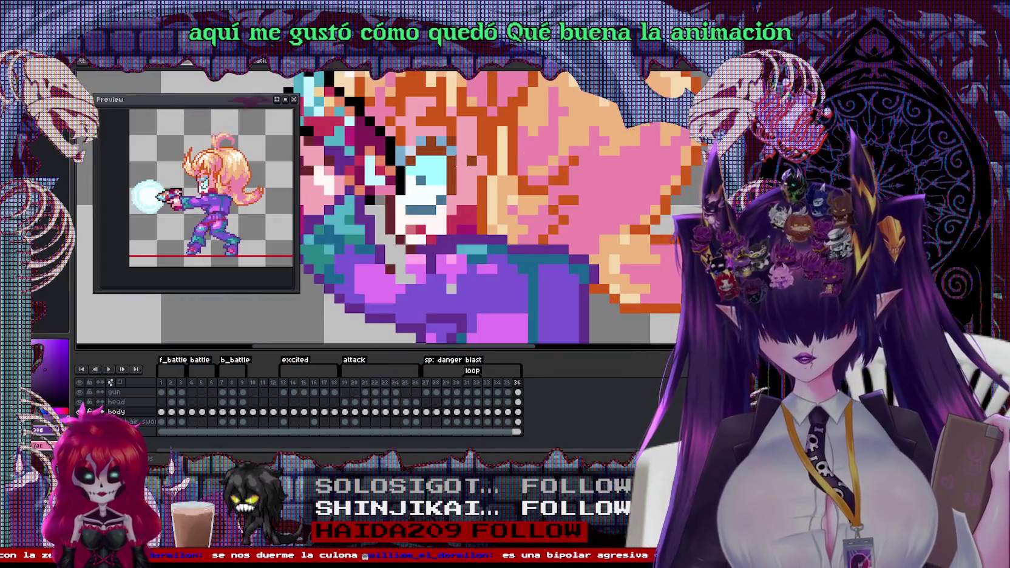
pyautogui.scroll(1, 471, 161)
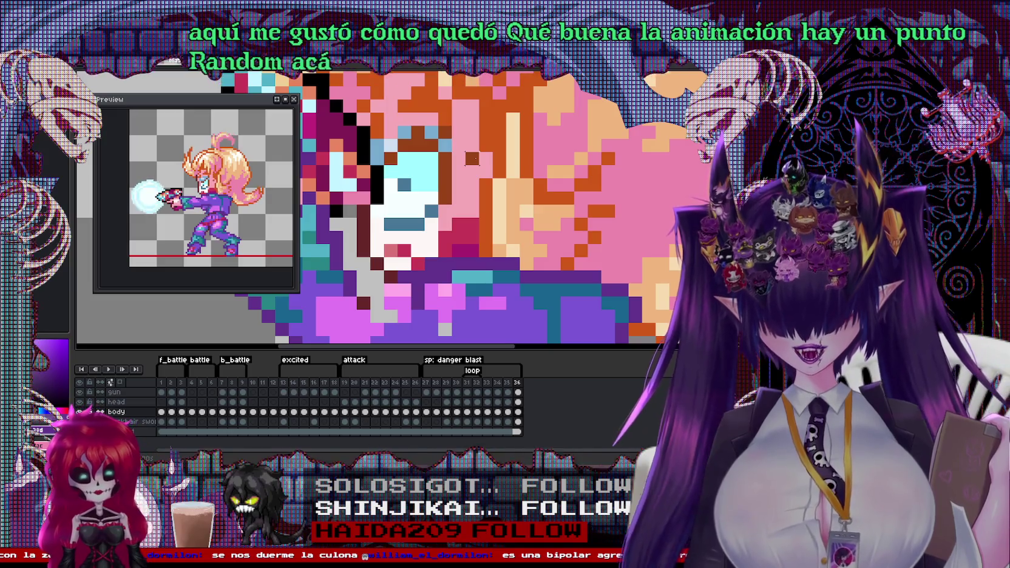
pyautogui.keyDown('alt'); pyautogui.click(476, 156); pyautogui.keyUp('alt')
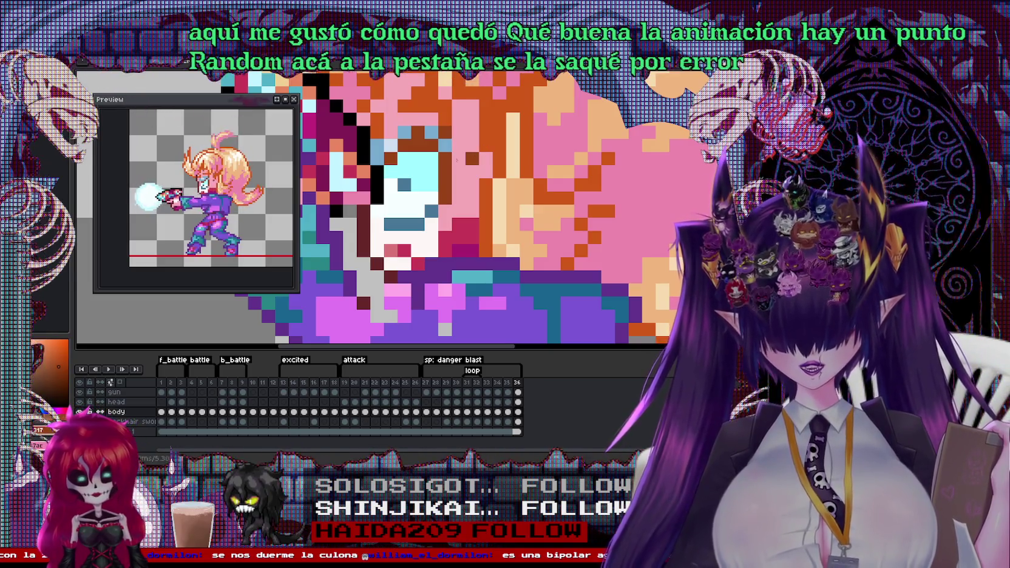
pyautogui.click(459, 159)
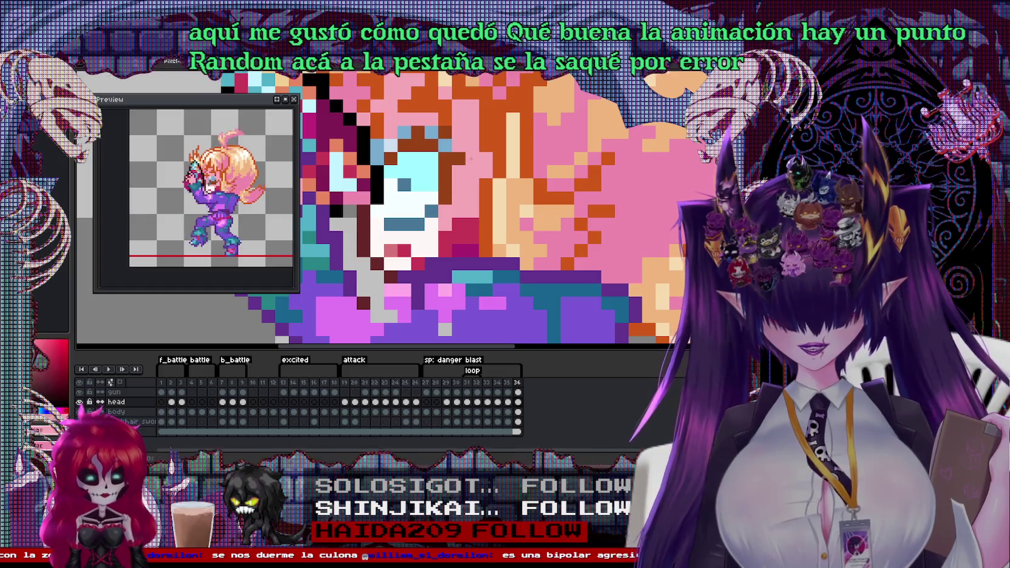
pyautogui.press('Left')
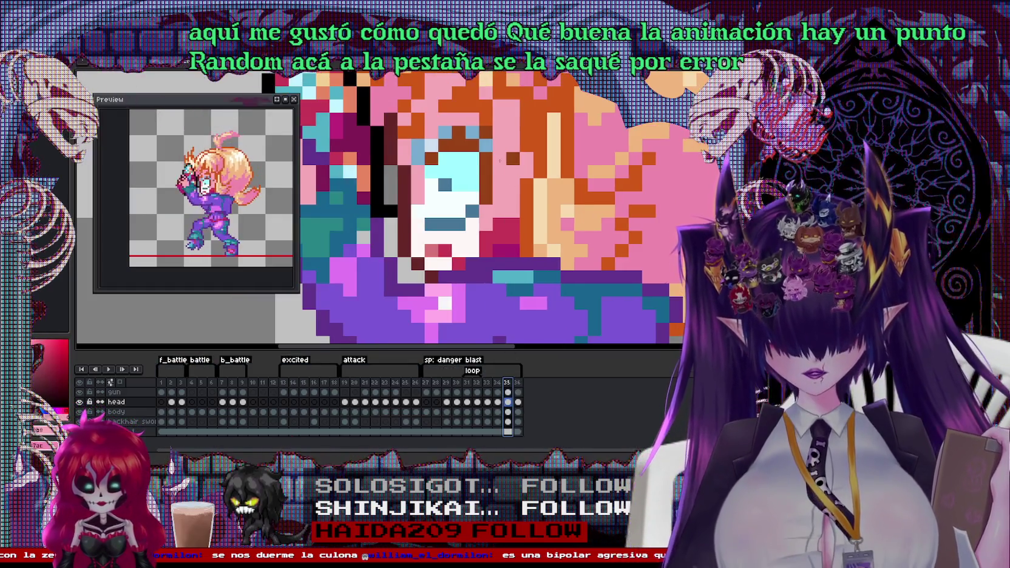
pyautogui.click(499, 157)
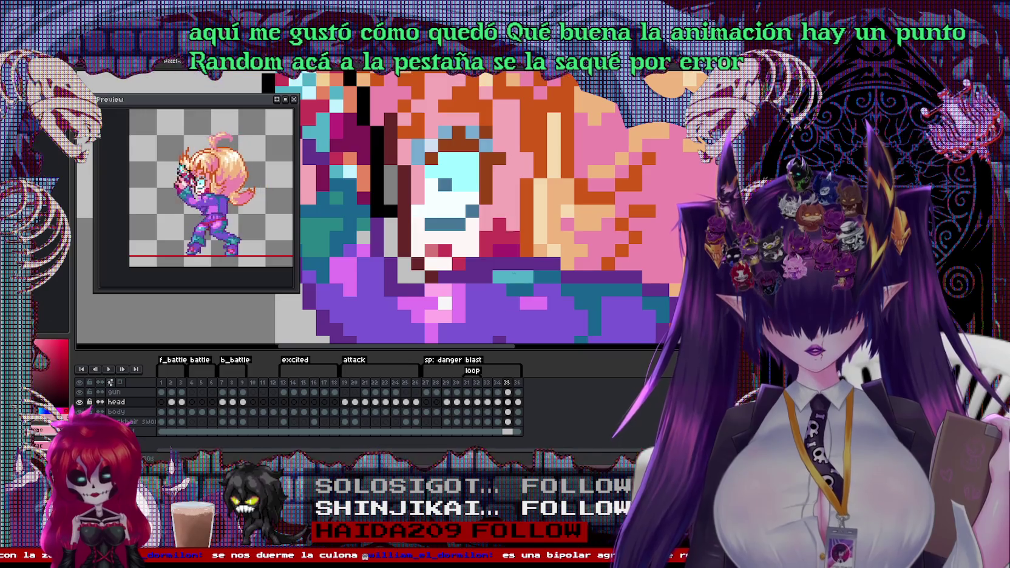
pyautogui.press('Left')
# Step: Pick the brown shade on frame 32 and check the eyelashes back through frame 27
pyautogui.click(488, 383)
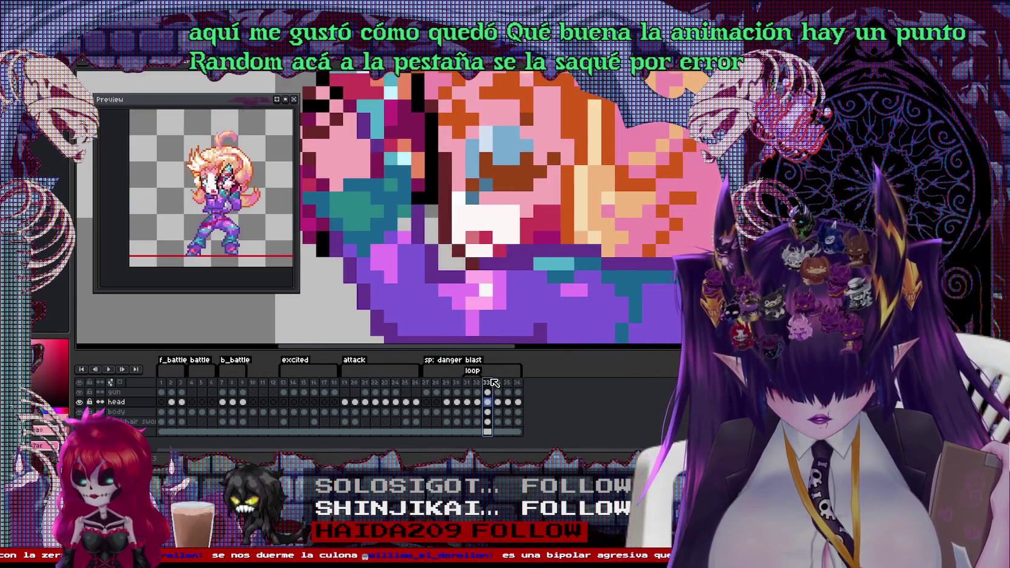
pyautogui.click(478, 383)
pyautogui.keyDown('alt'); pyautogui.click(476, 172); pyautogui.keyUp('alt')
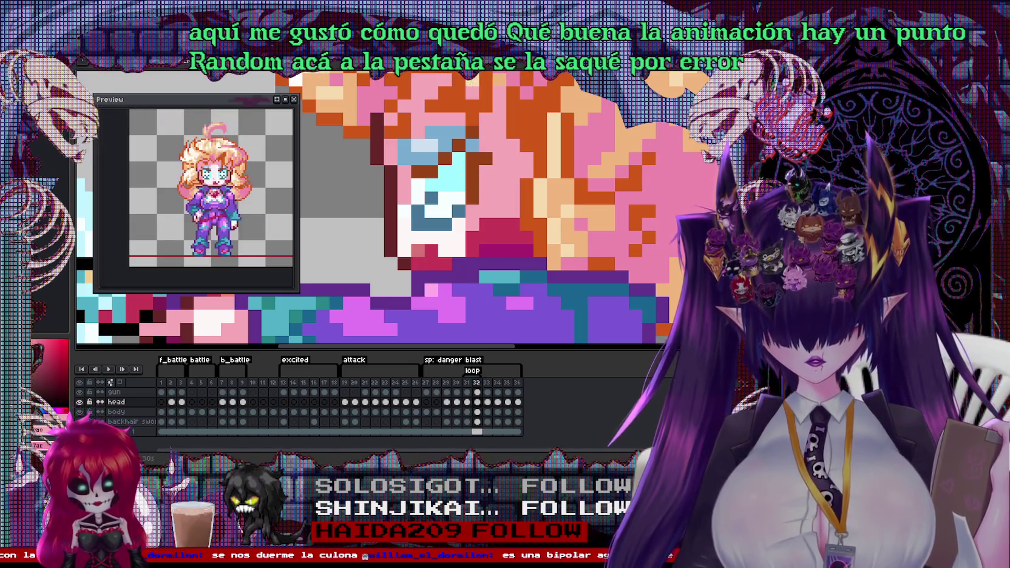
pyautogui.press('Left')
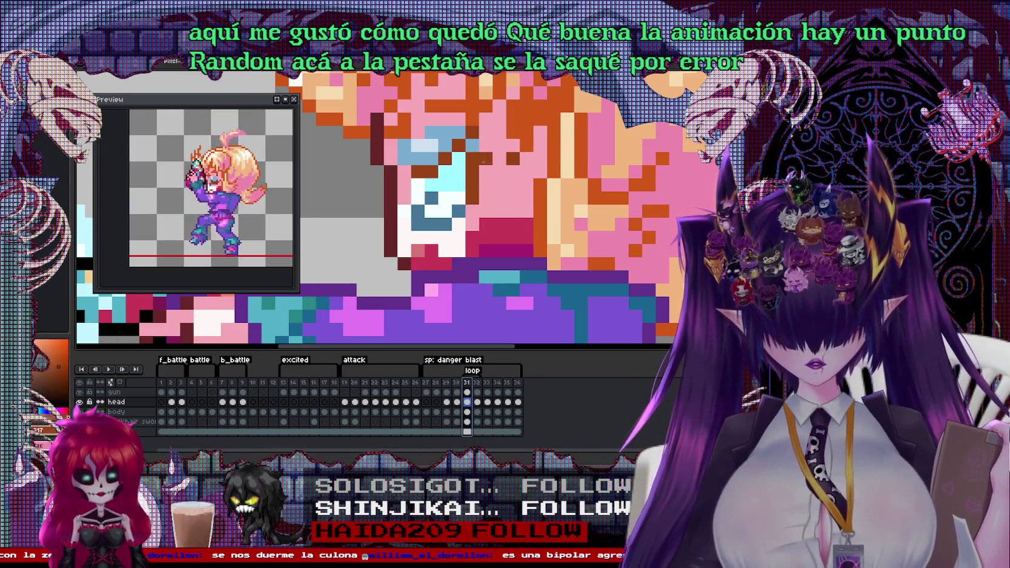
pyautogui.click(458, 396)
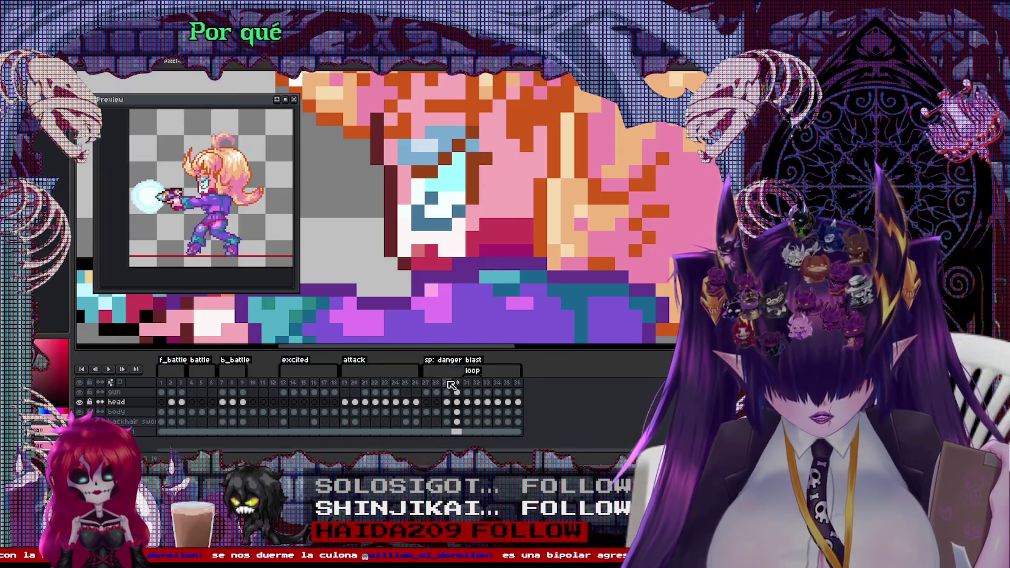
pyautogui.press('Left')
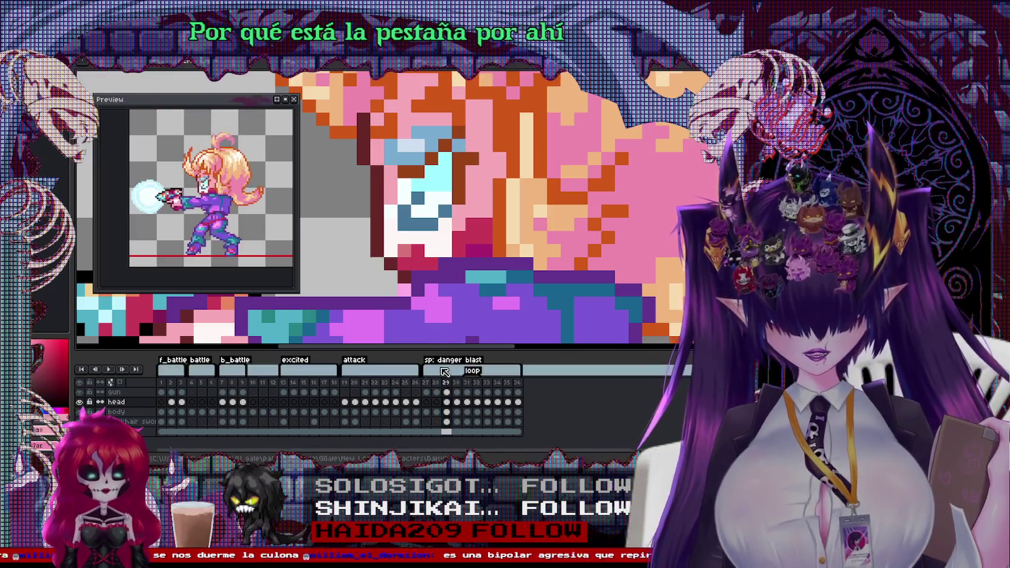
pyautogui.press('Left')
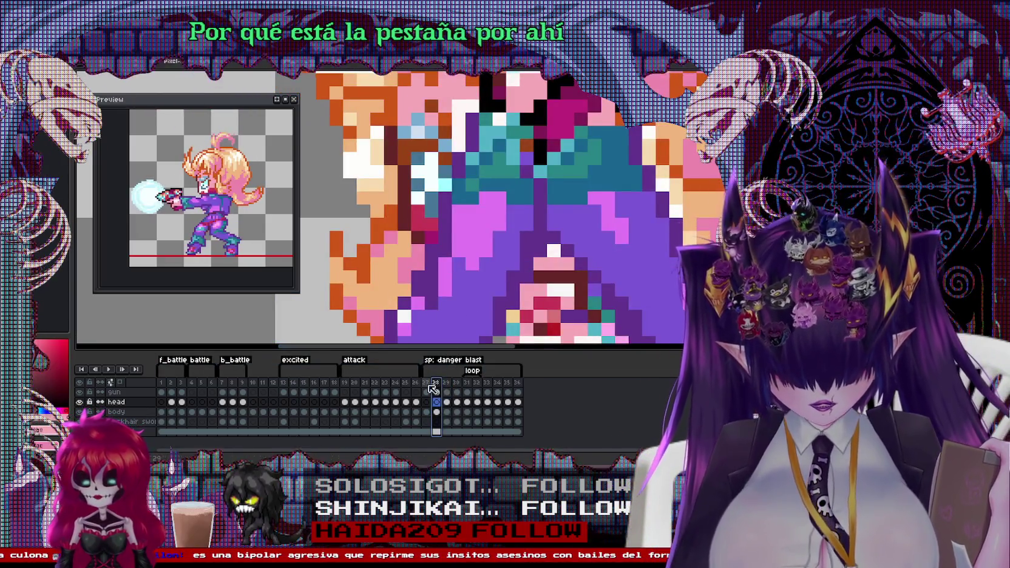
pyautogui.press('Left')
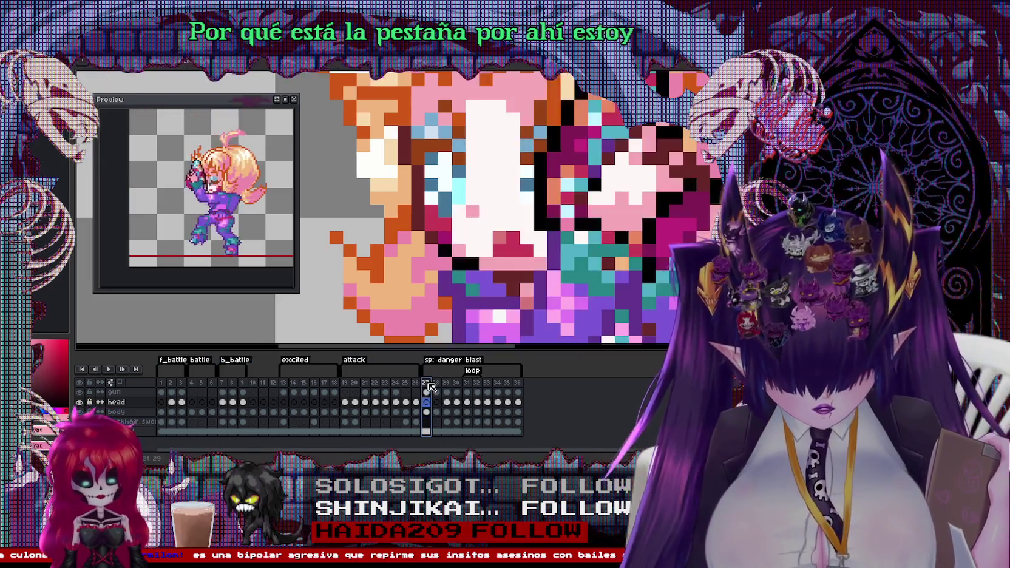
pyautogui.scroll(-2, 482, 225)
pyautogui.scroll(-1, 482, 226)
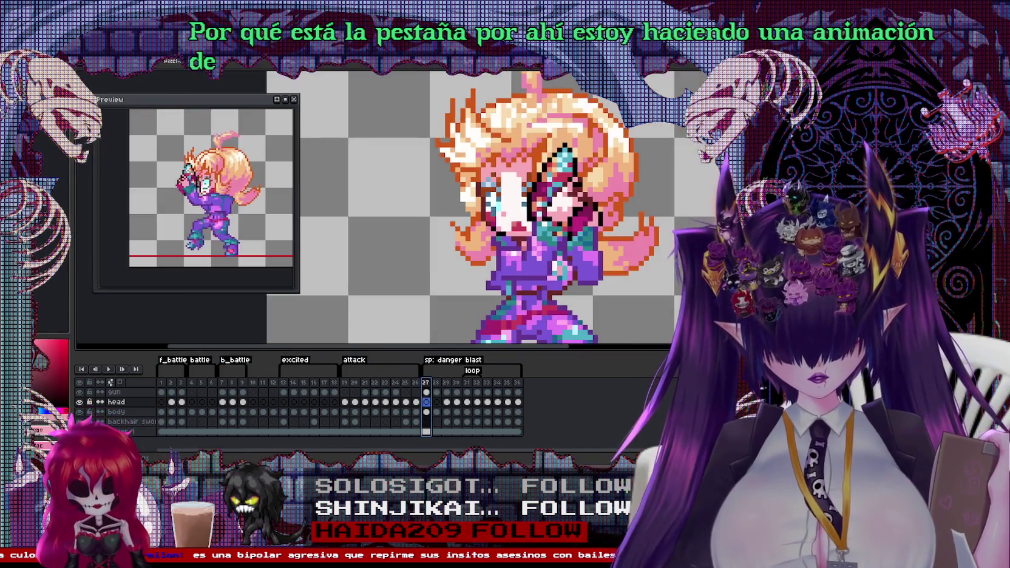
pyautogui.scroll(-1, 482, 225)
pyautogui.scroll(-2, 509, 206)
pyautogui.scroll(1, 435, 225)
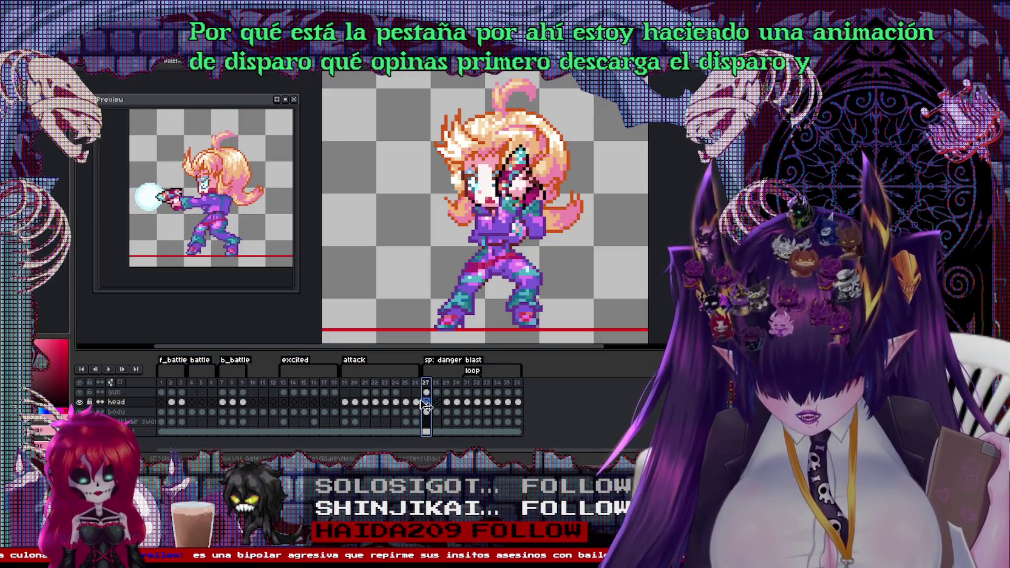
# Step: Check attack frame 24 and front-facing frame 28, then run the Godot project
pyautogui.click(396, 383)
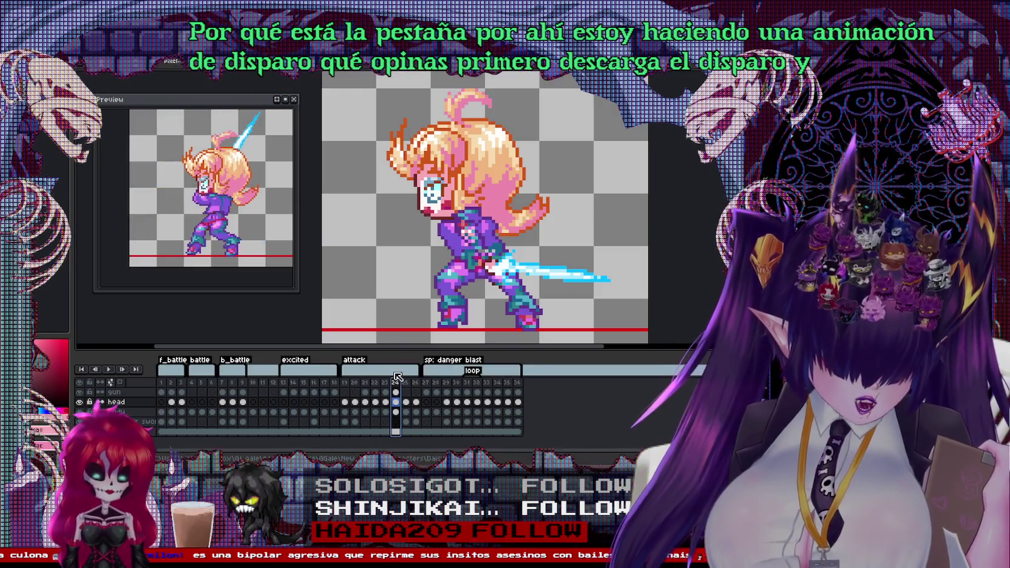
pyautogui.click(437, 384)
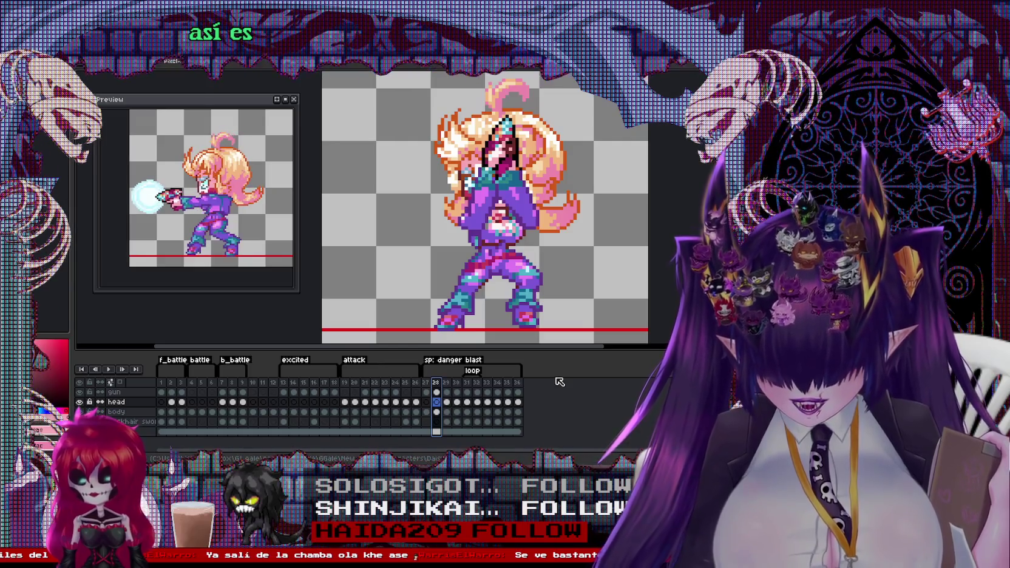
pyautogui.click(670, 65)
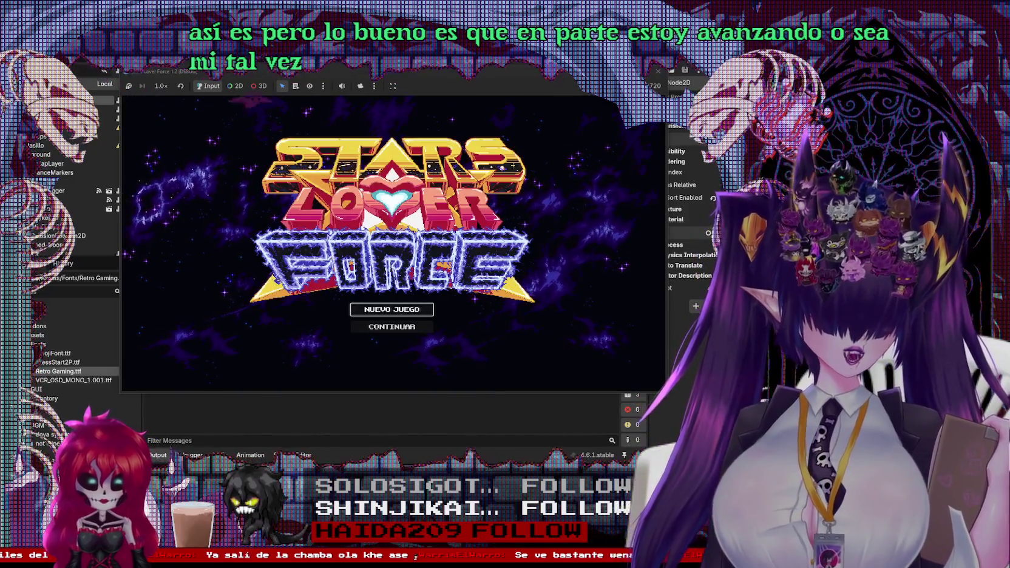
# Step: Start NUEVO JUEGO, walk to the boss, use ATTACK, then run around the level
pyautogui.press('Return')
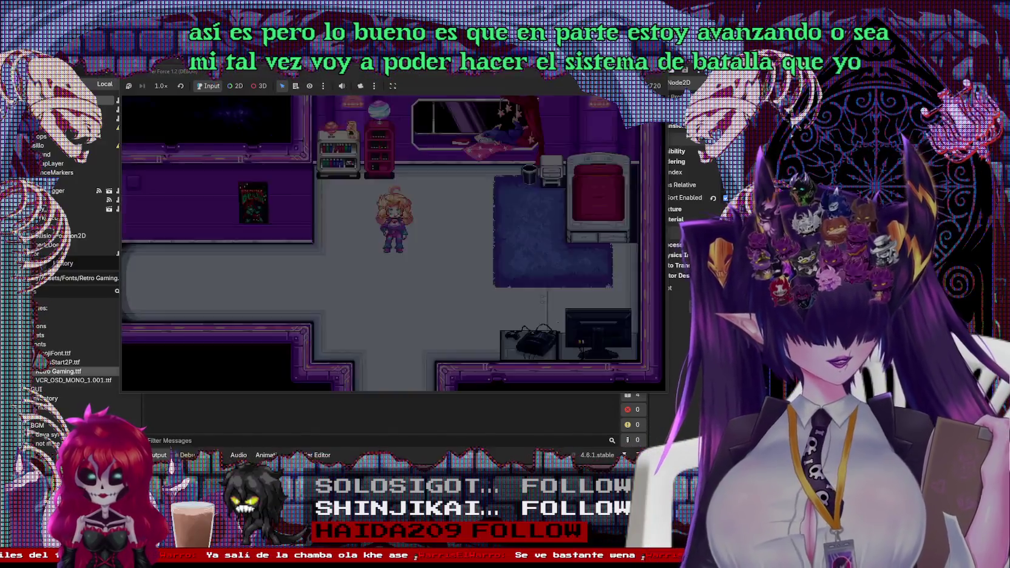
pyautogui.press('Down')
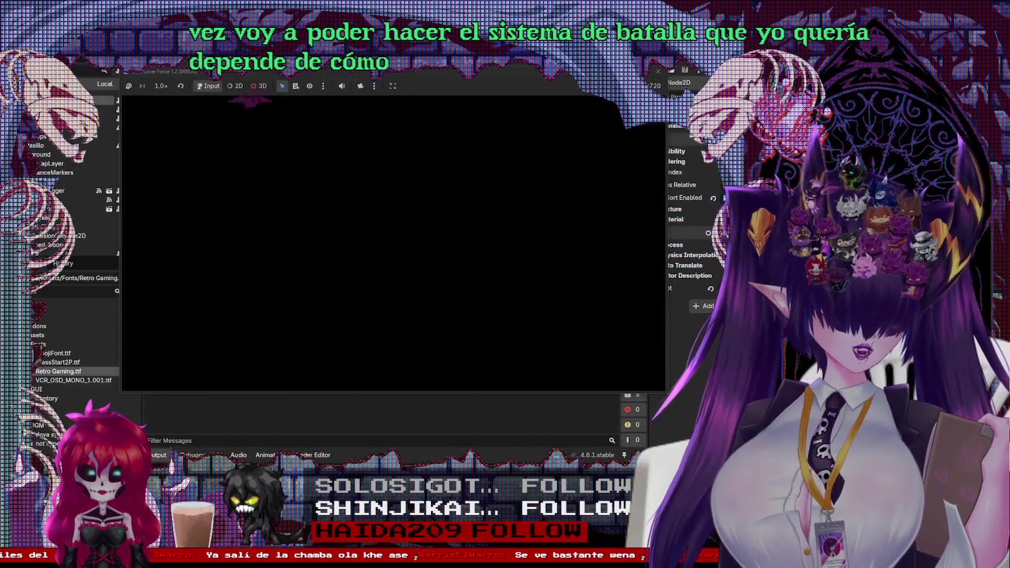
pyautogui.press('Right')
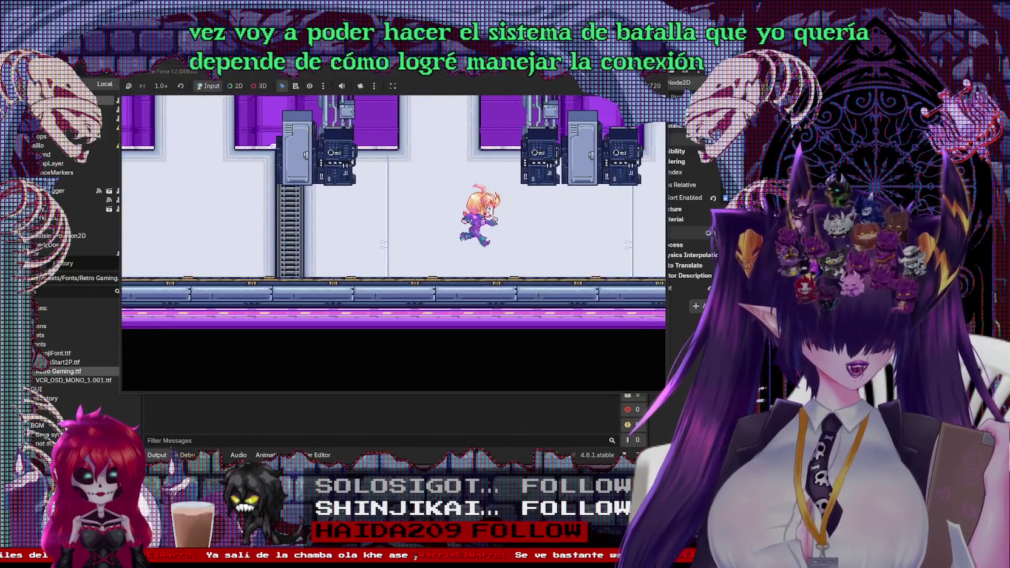
pyautogui.press('Right')
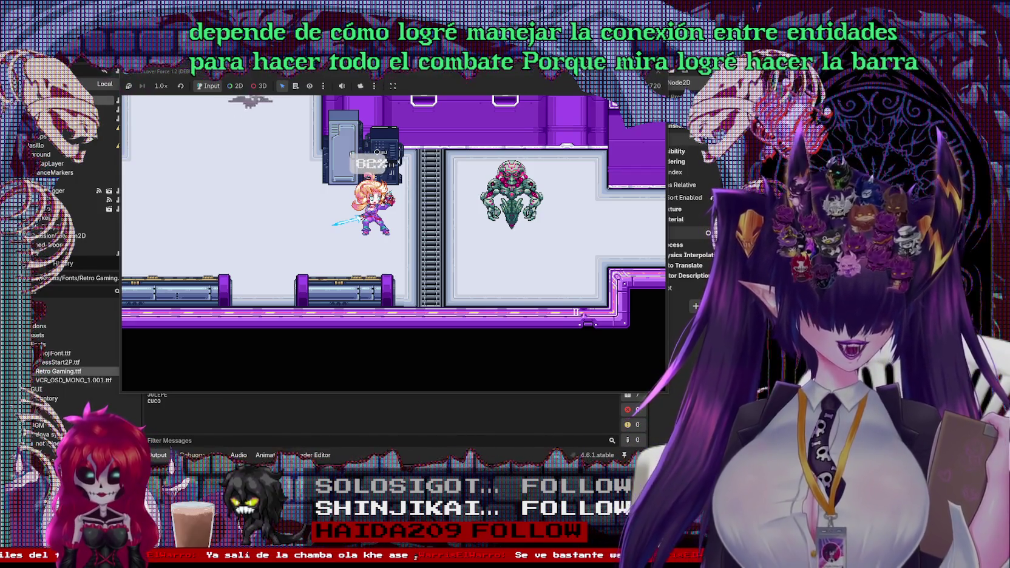
pyautogui.press('Up')
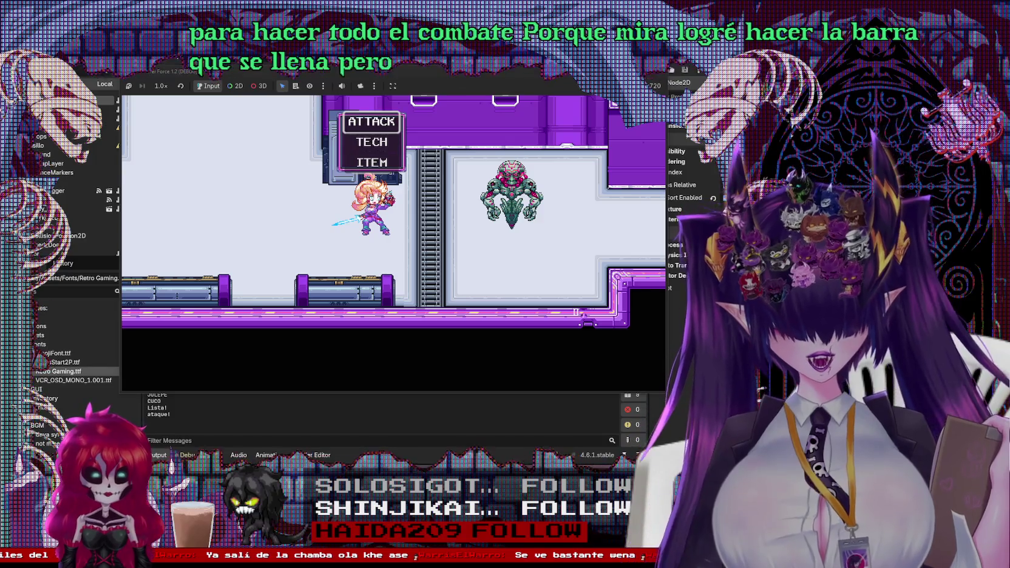
pyautogui.press('Return')
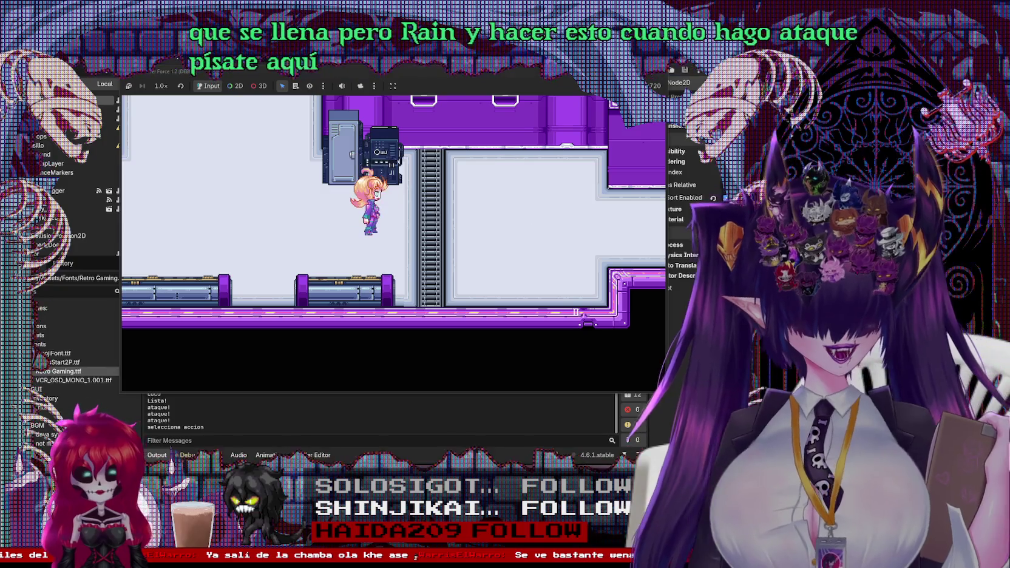
pyautogui.press('Left')
pyautogui.press('Right')
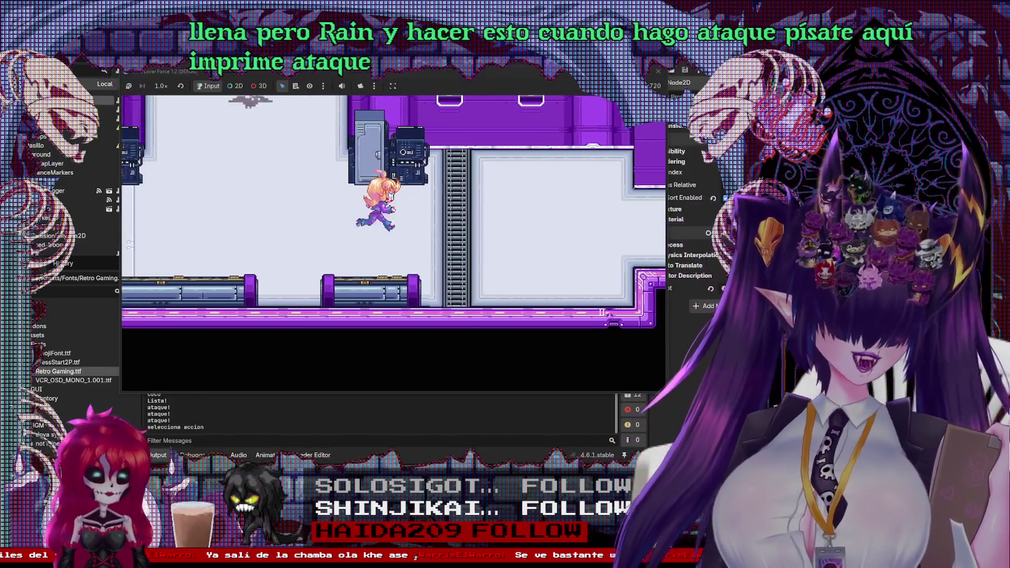
pyautogui.press('Left')
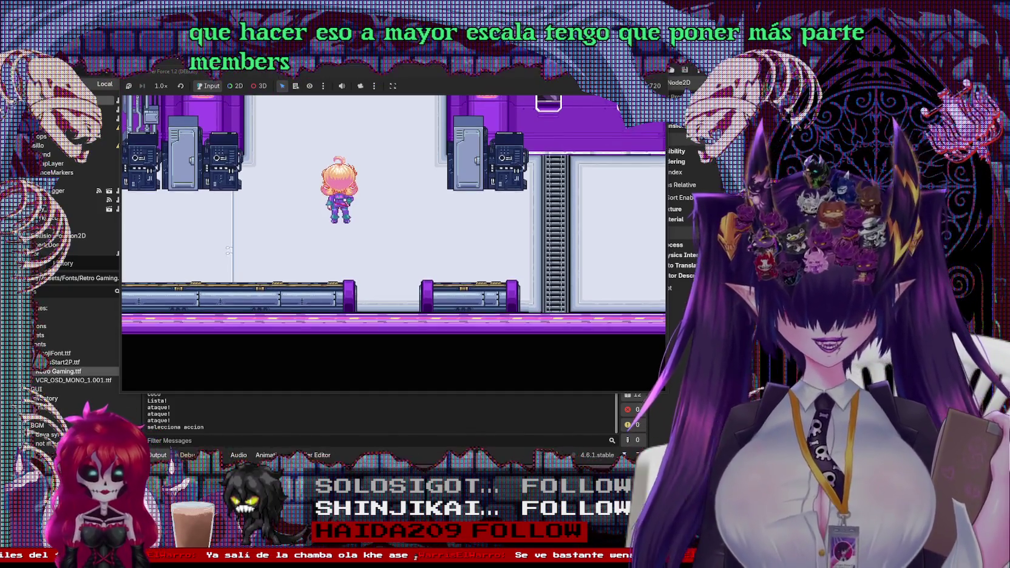
# Step: Toggle the pause menu a few times, then choose QUIT to stop the game
pyautogui.press('Escape')
pyautogui.press('Down')
pyautogui.press('Up')
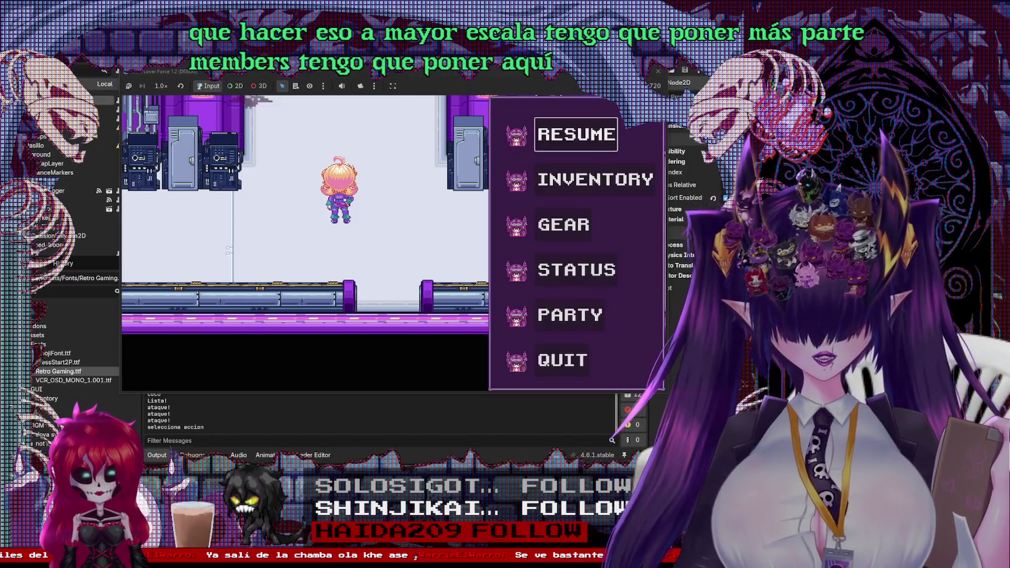
pyautogui.press('Escape')
pyautogui.press('Escape')
pyautogui.press('Escape')
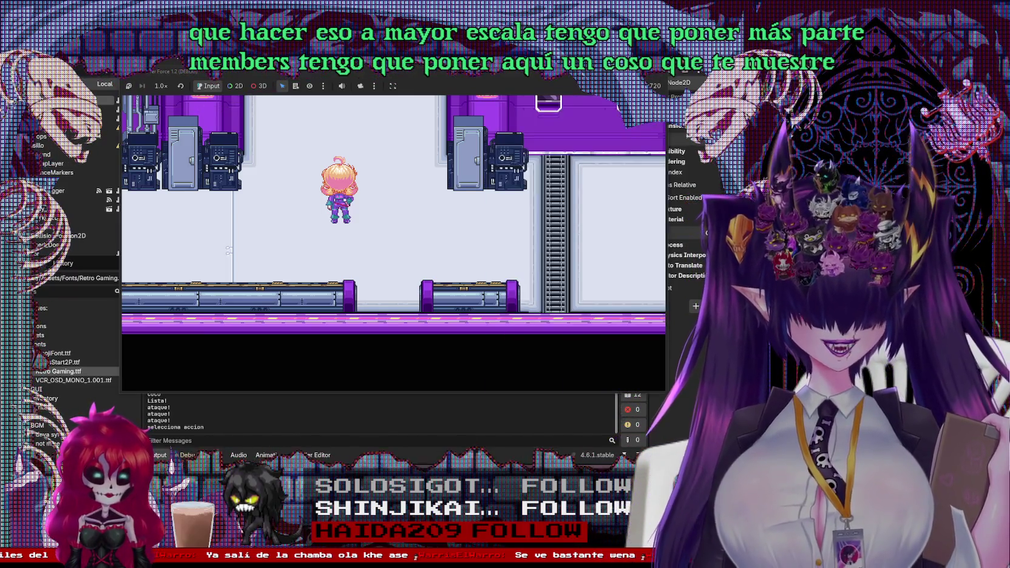
pyautogui.press('Escape')
pyautogui.press('Down')
pyautogui.press('Down')
pyautogui.press('Up')
pyautogui.press('Up')
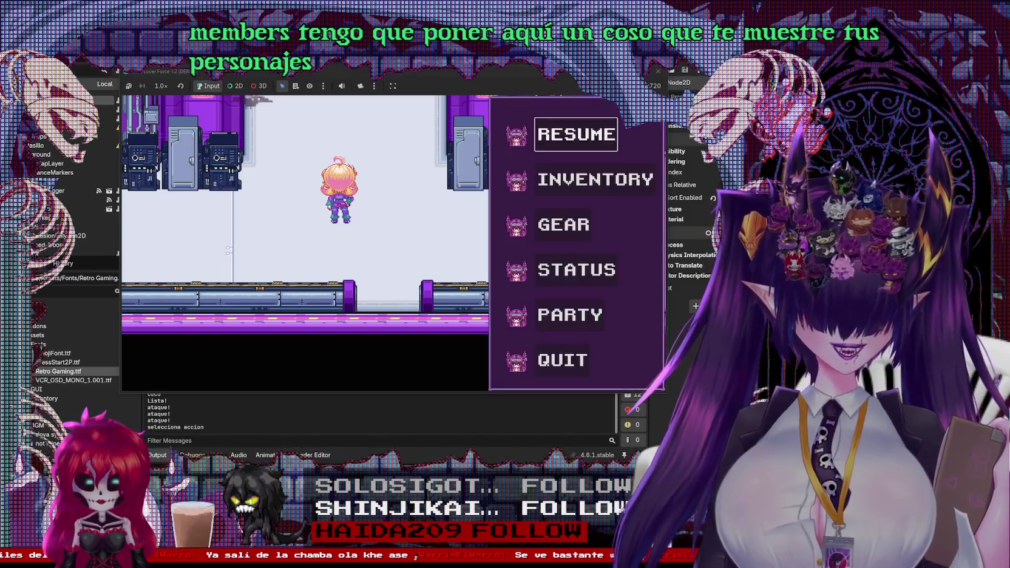
pyautogui.press('Down')
pyautogui.press('Down')
pyautogui.press('Down')
pyautogui.press('Down')
pyautogui.press('Down')
pyautogui.press('Return')
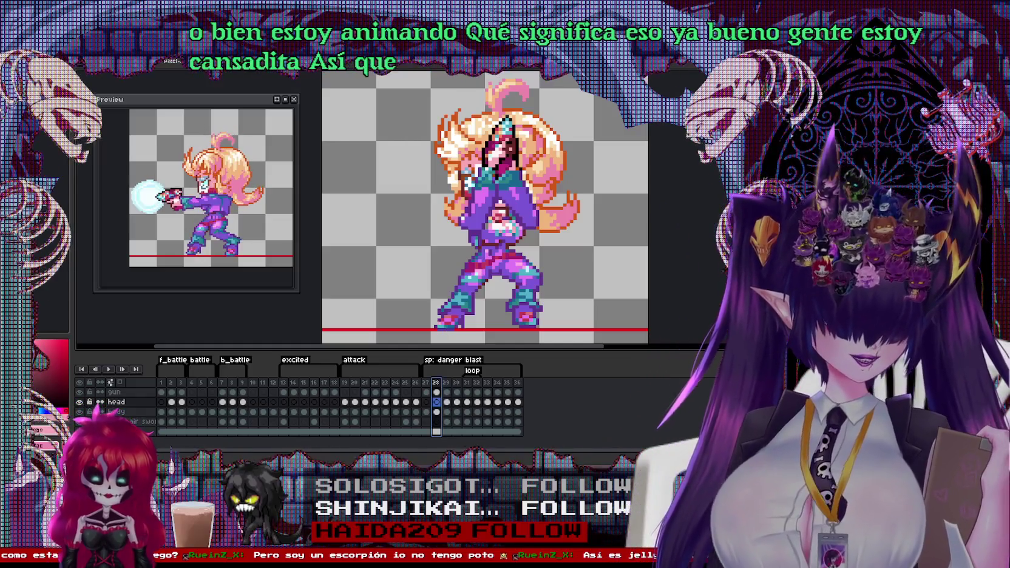
# Step: Show attack frame 20, with the gunner sideways and cyan sword raised
pyautogui.click(355, 383)
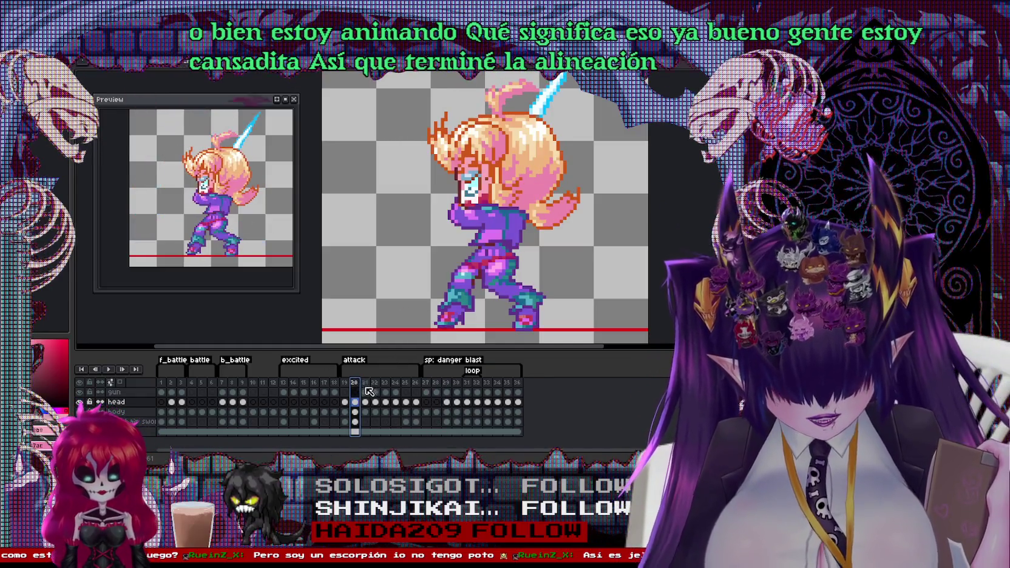